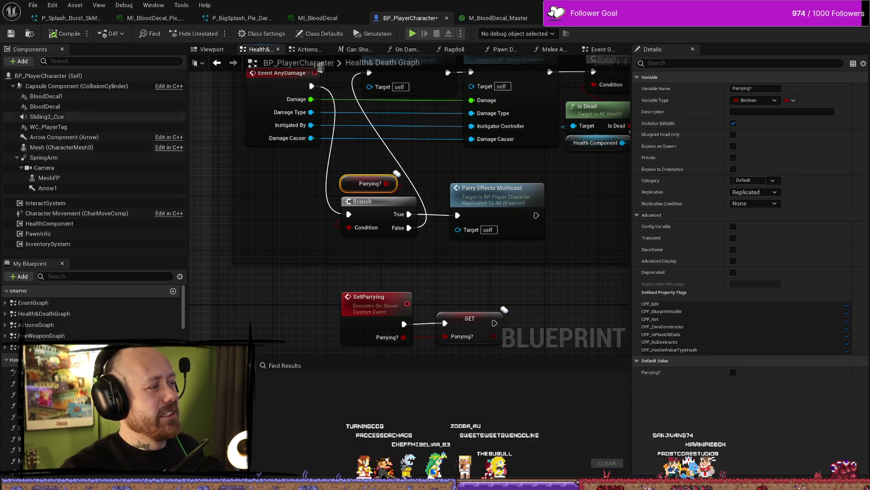
Return to the level editor and bring up the Save Content prompt for BP_PlayerCharacter.
{"action": "key", "text": "alt+Tab"}
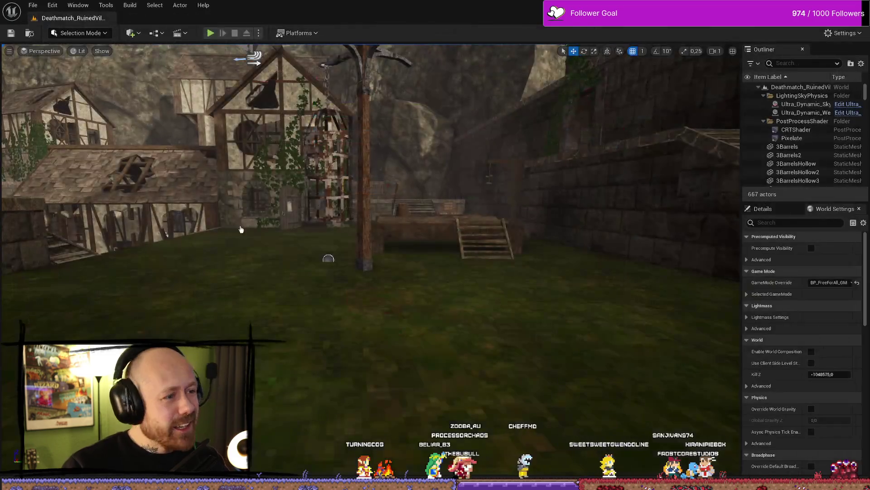
{"action": "key", "text": "ctrl+shift+s"}
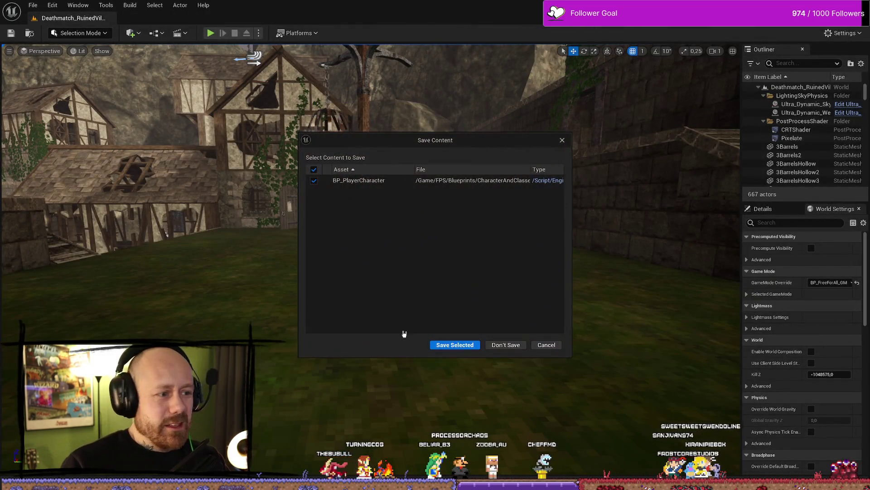
Save the modified BP_PlayerCharacter blueprint with Save Selected.
{"action": "left_click", "coordinate": [469, 348]}
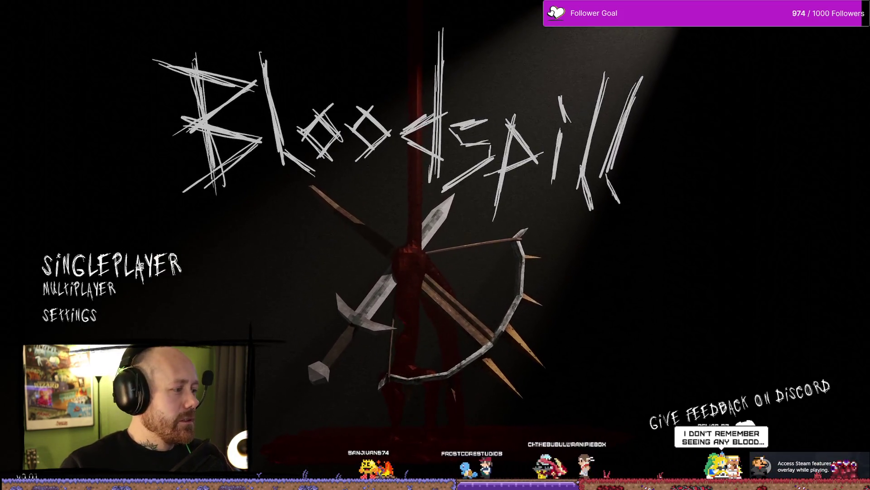
Host a multiplayer Deathmatch on Ruined Village with bots from the Bloodspill menu.
{"action": "left_click", "coordinate": [84, 262]}
{"action": "key", "text": "Escape"}
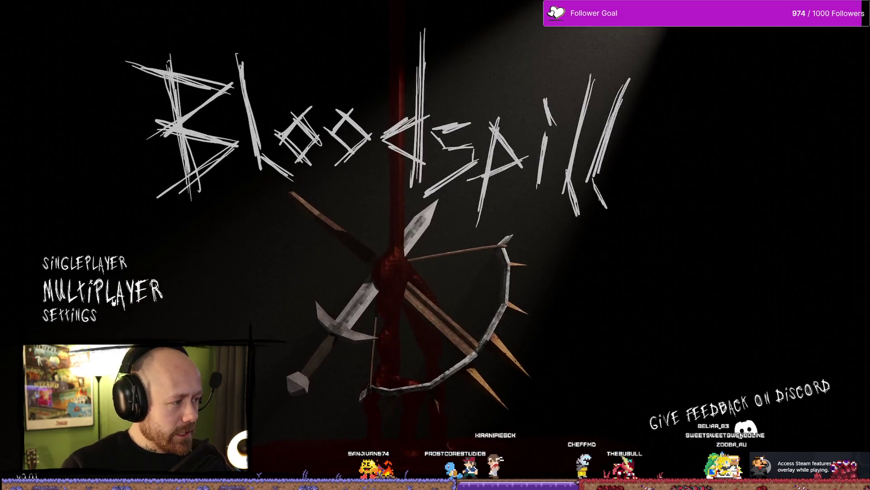
{"action": "left_click", "coordinate": [79, 288]}
{"action": "left_click", "coordinate": [83, 262]}
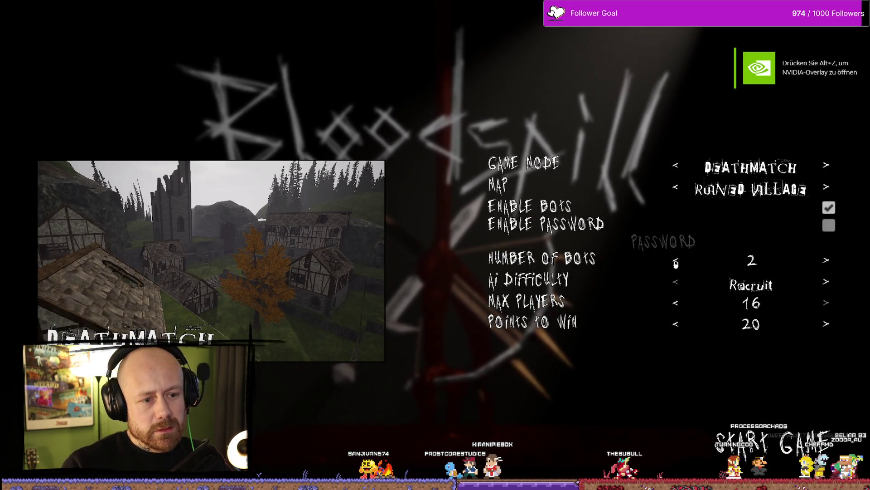
{"action": "left_click", "coordinate": [782, 450]}
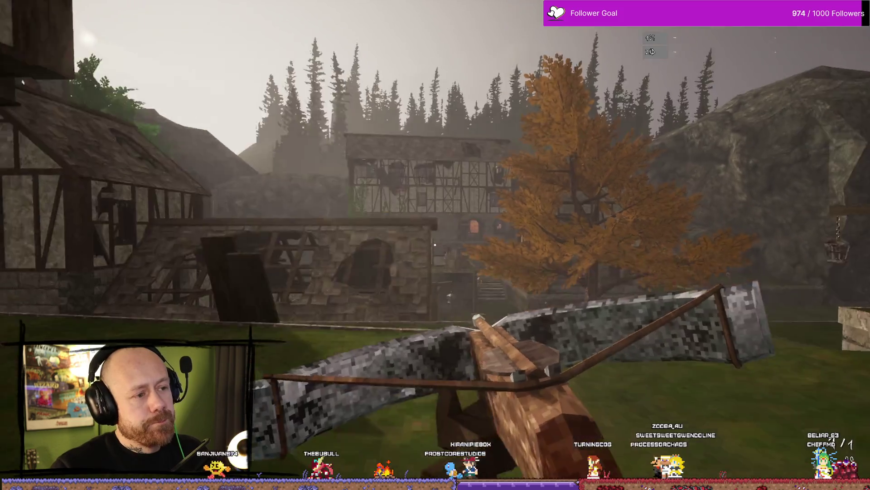
Explore the village toward the stone stairs and hanging cage as the match starts.
{"action": "key", "text": "2"}
{"action": "key", "text": "w"}
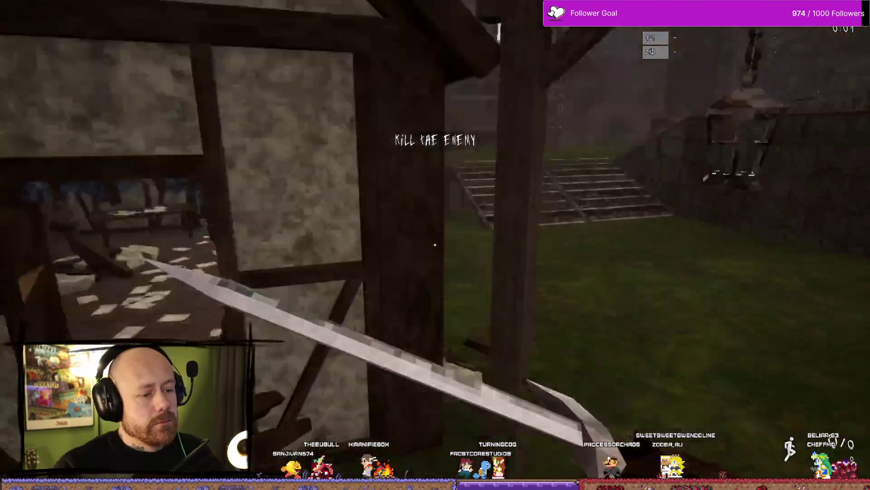
{"action": "key", "text": "w"}
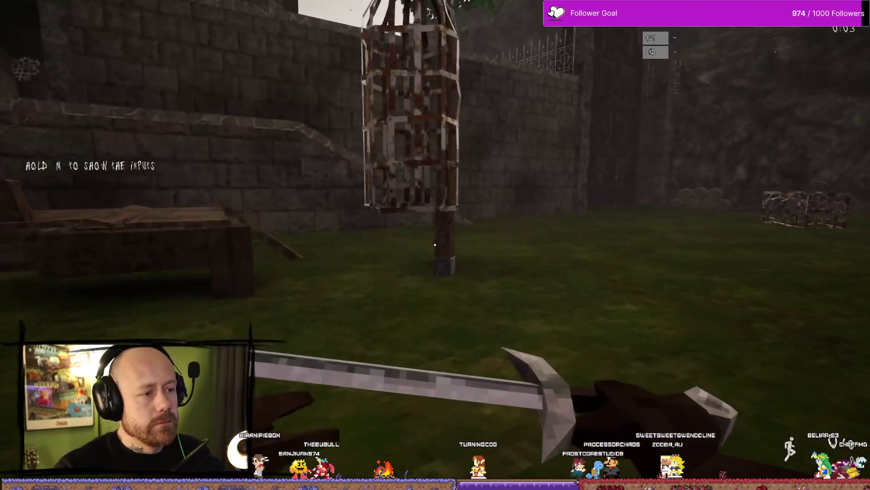
{"action": "key", "text": "w"}
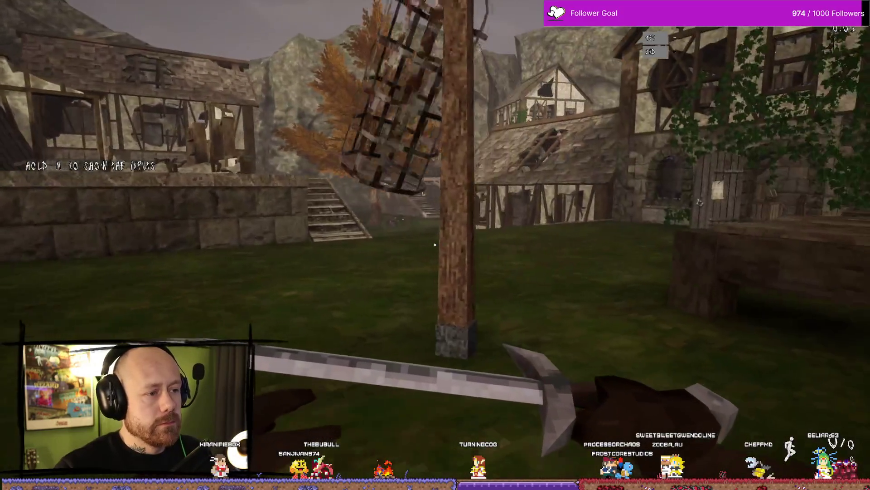
{"action": "key", "text": "w"}
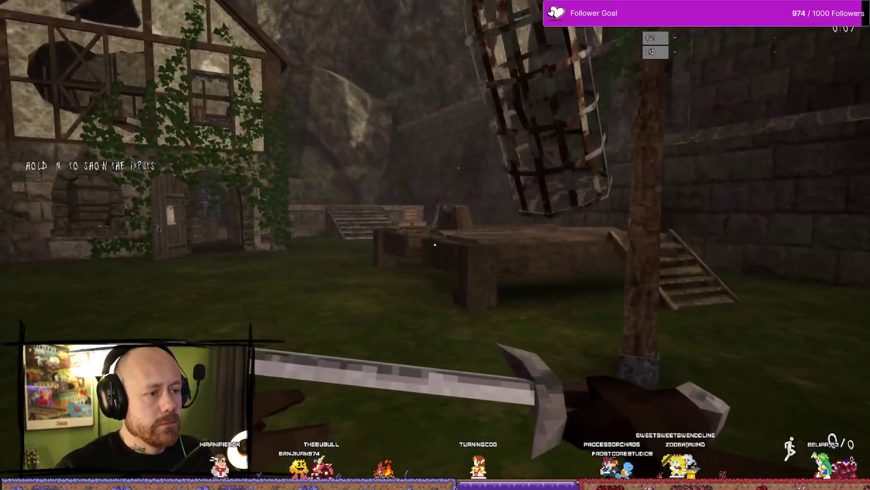
{"action": "key", "text": "w"}
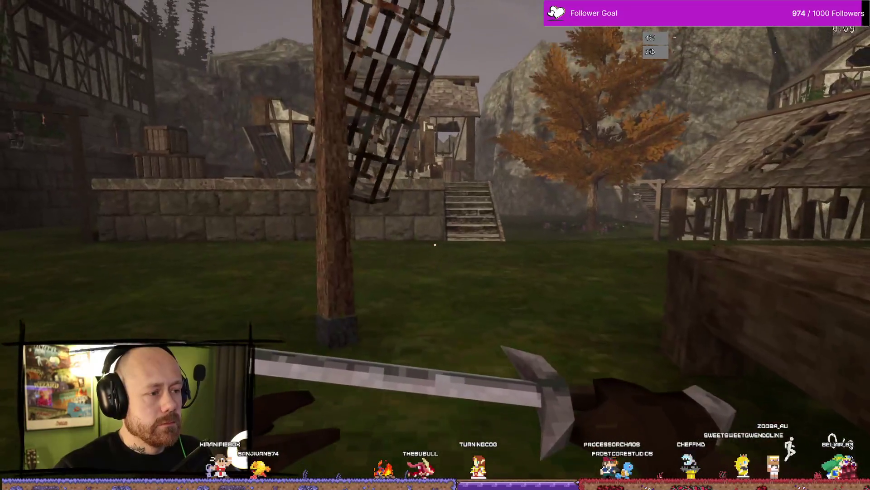
{"action": "key", "text": "w"}
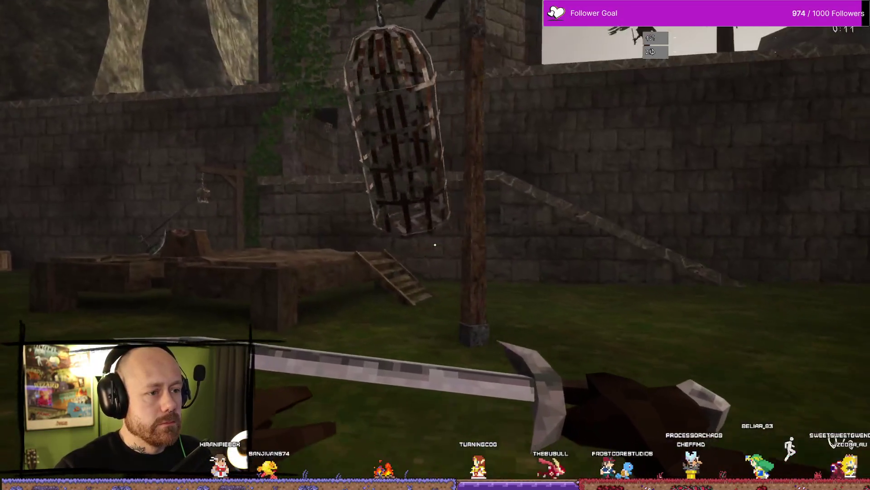
{"action": "key", "text": "w"}
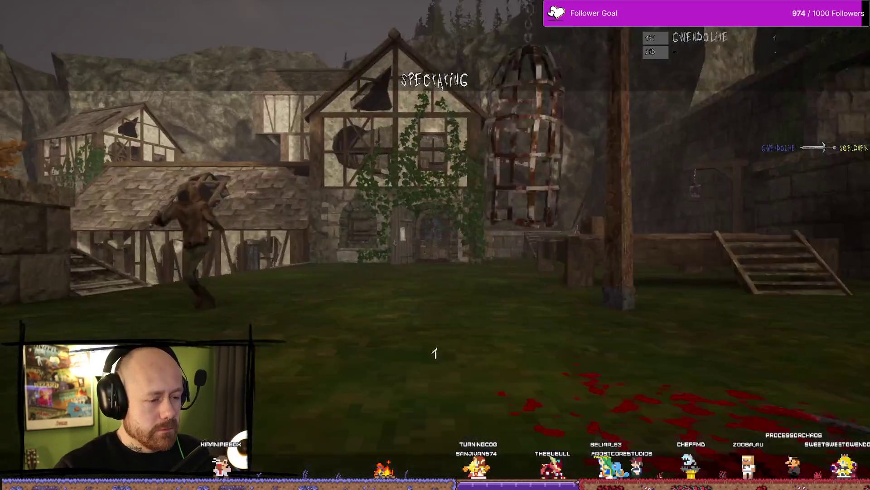
Respawn and attack the enemy near the stone staircase.
{"action": "key", "text": "2"}
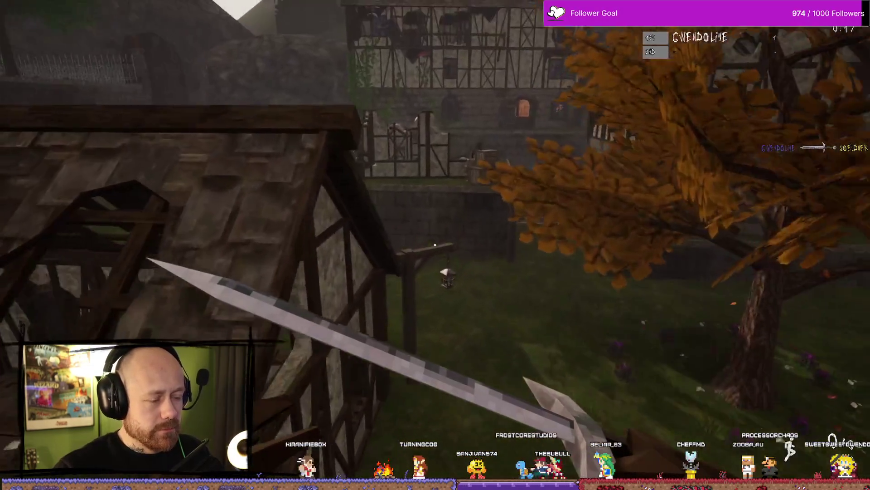
{"action": "key", "text": "w"}
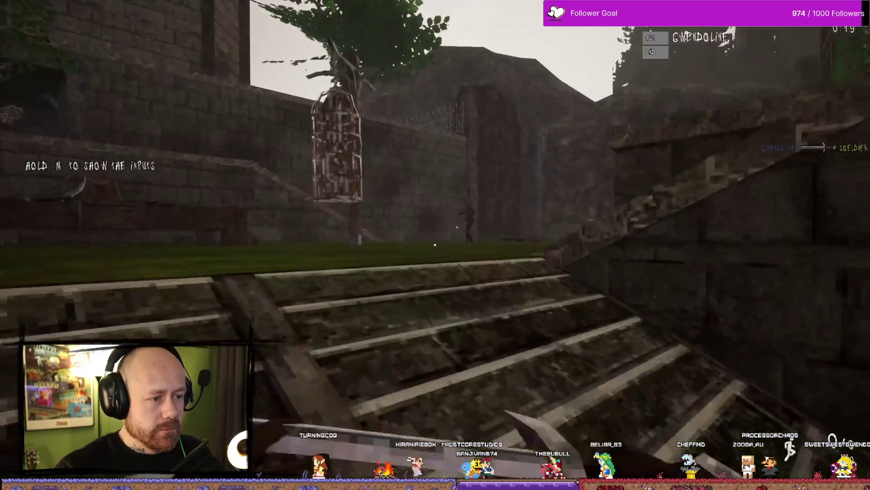
{"action": "left_click", "coordinate": [435, 245]}
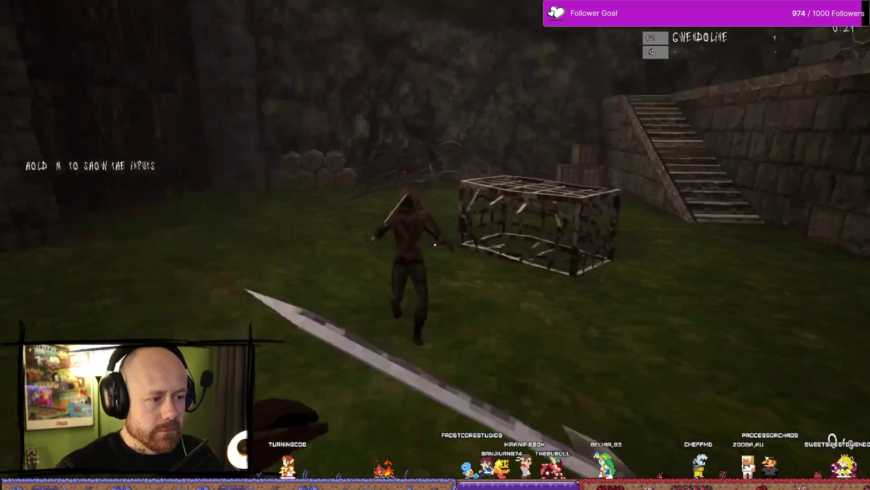
{"action": "left_click", "coordinate": [434, 244]}
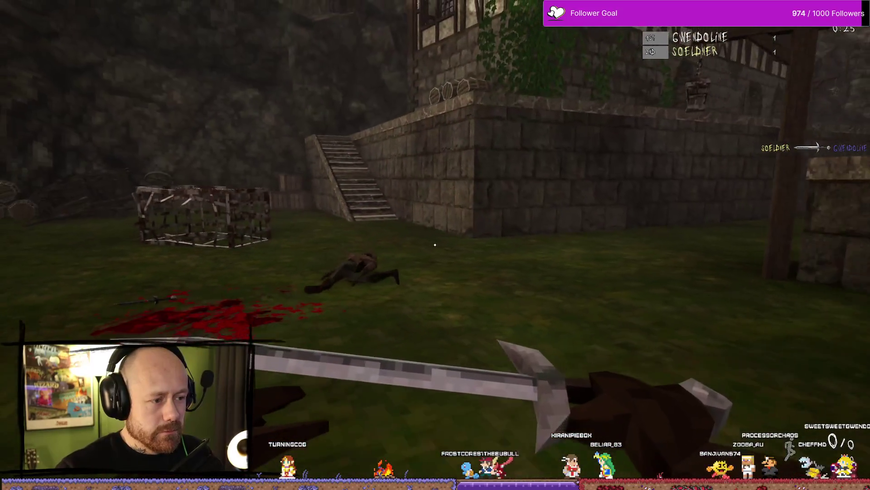
{"action": "left_click", "coordinate": [435, 245]}
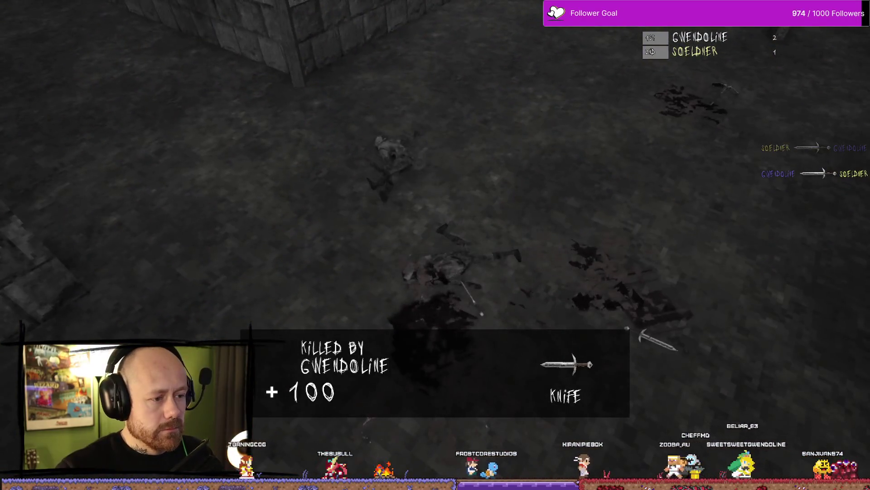
Move to the courtyard stairs and kill the enemy there.
{"action": "scroll", "coordinate": [434, 245], "scroll_direction": "down", "scroll_amount": 1}
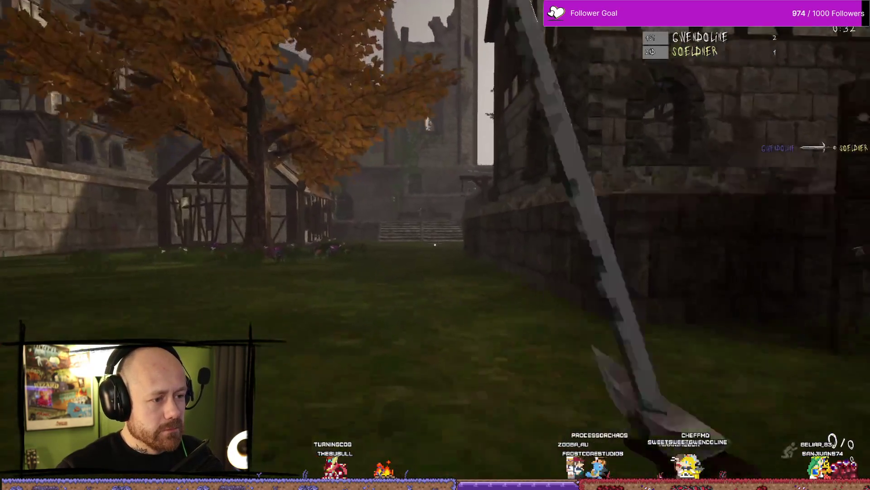
{"action": "key", "text": "w"}
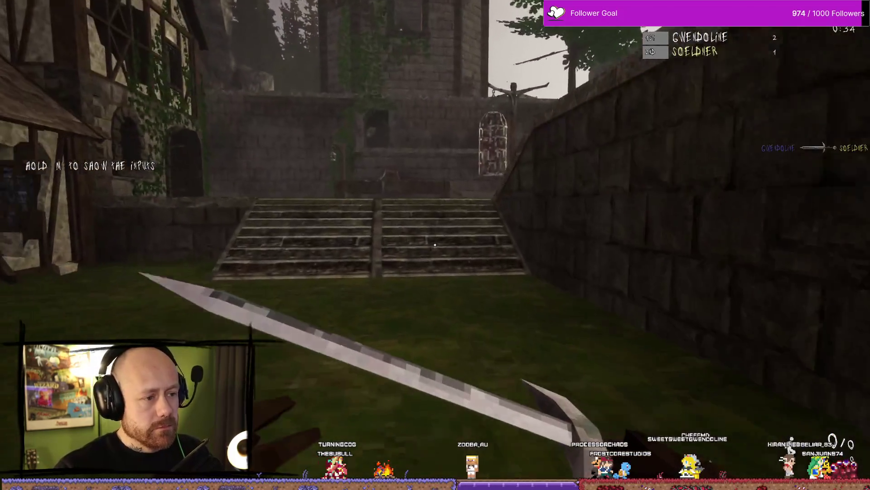
{"action": "left_click", "coordinate": [434, 245]}
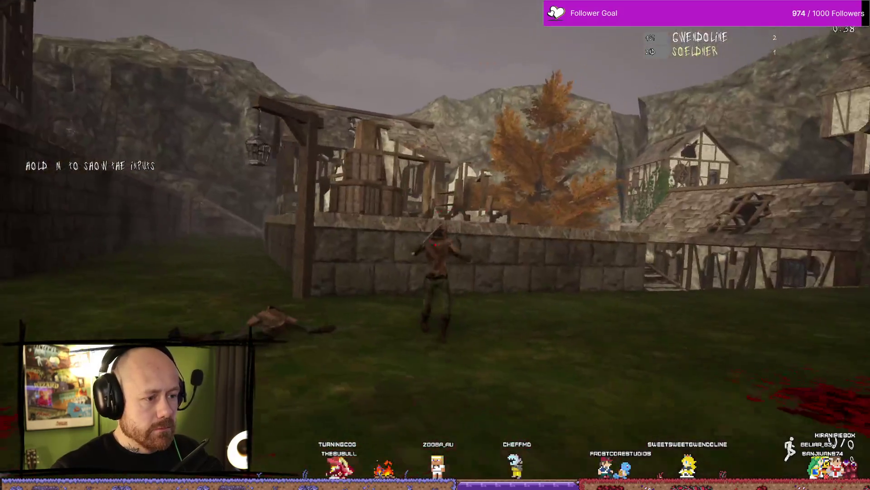
{"action": "left_click", "coordinate": [435, 245]}
{"action": "left_click", "coordinate": [435, 245]}
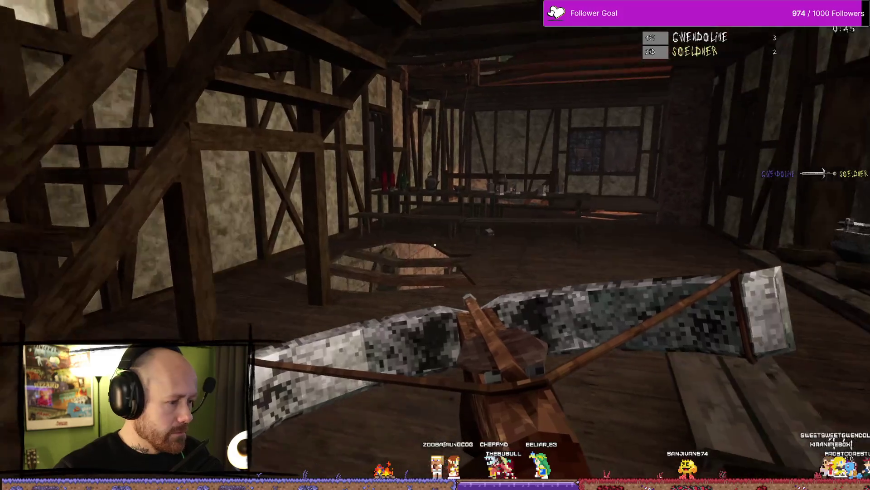
Switch to the sword and kill the enemy in the courtyard.
{"action": "key", "text": "1"}
{"action": "key", "text": "w"}
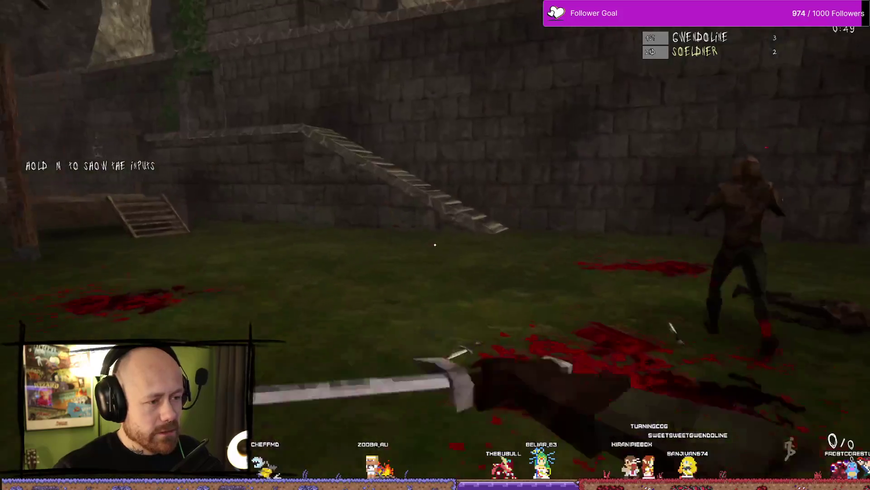
{"action": "left_click", "coordinate": [436, 245]}
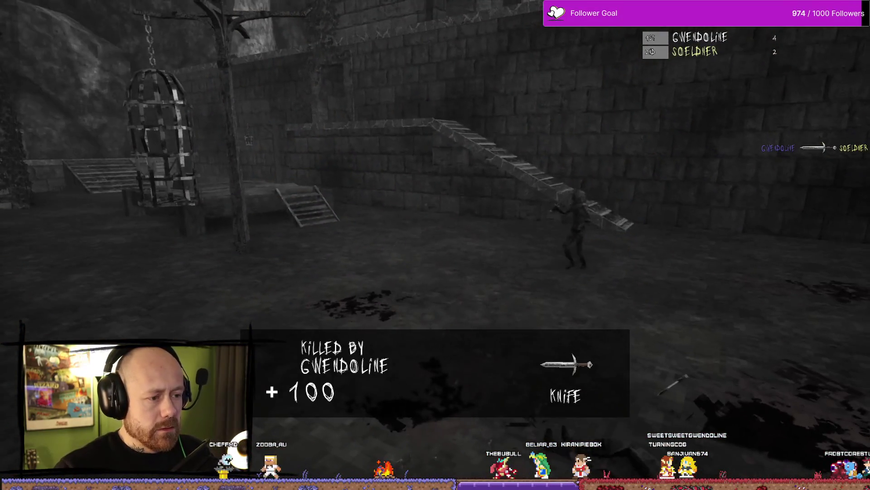
Respawn, go down into the courtyard, and sword-fight the approaching enemy to the death.
{"action": "key", "text": "1"}
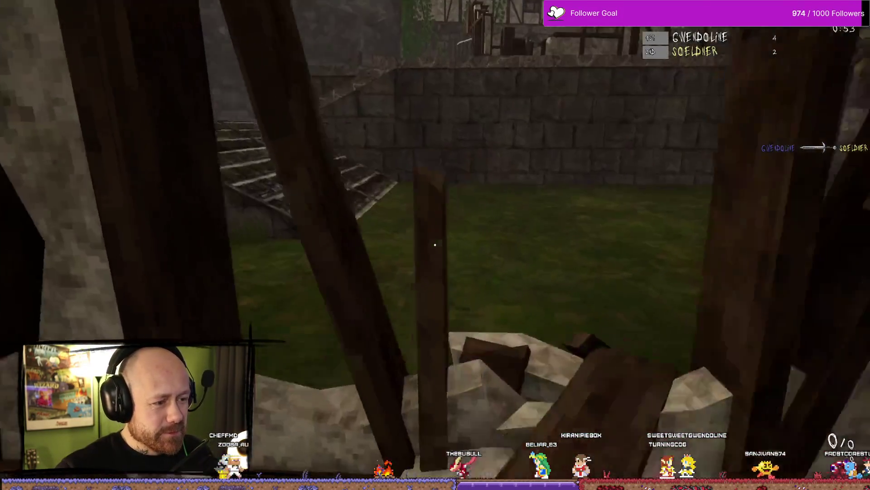
{"action": "key", "text": "w"}
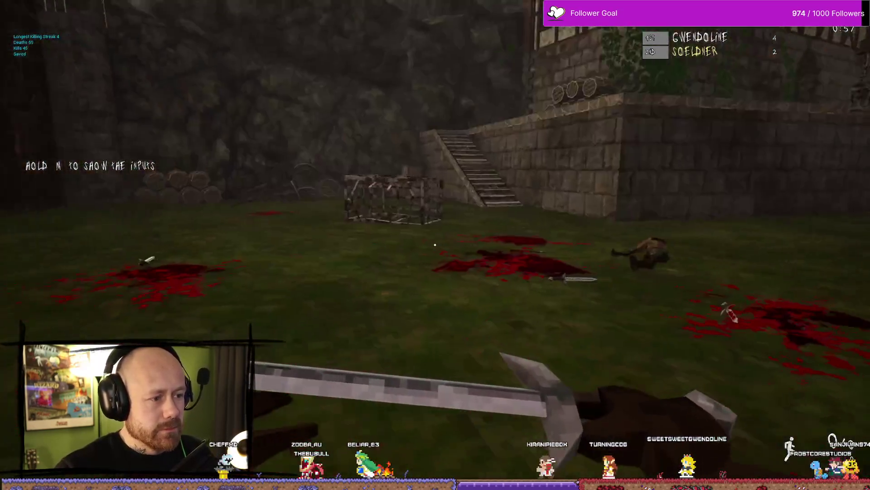
{"action": "left_click", "coordinate": [435, 245]}
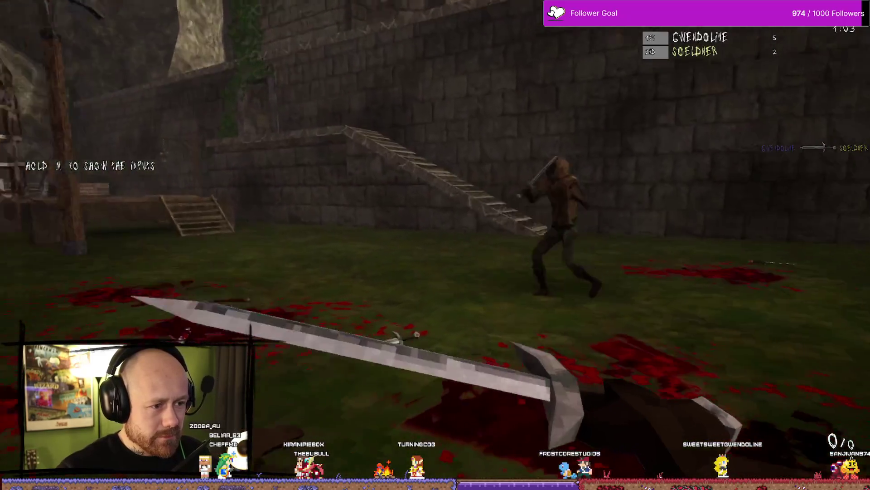
{"action": "left_click", "coordinate": [435, 245]}
{"action": "left_click", "coordinate": [435, 245]}
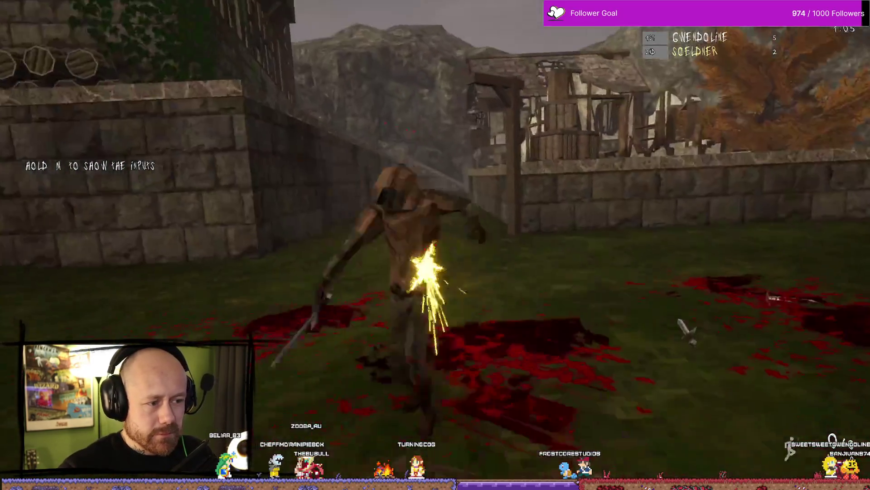
{"action": "left_click", "coordinate": [435, 244]}
{"action": "left_click", "coordinate": [436, 244]}
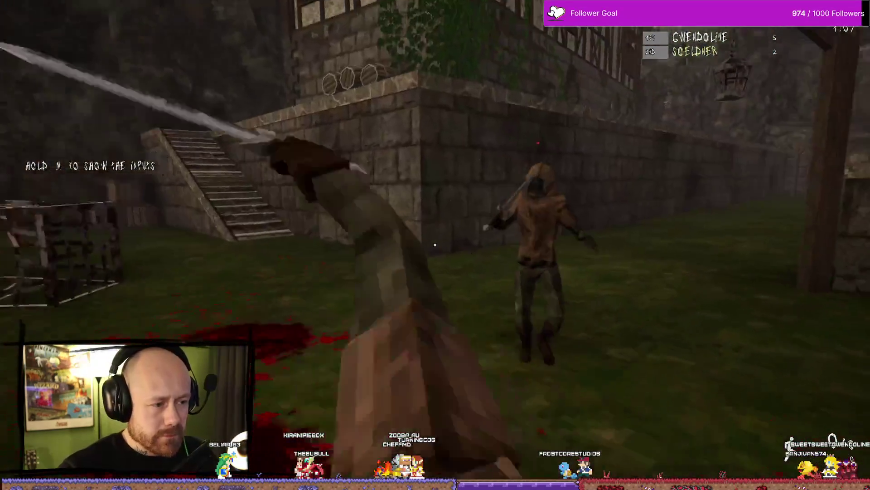
{"action": "left_click", "coordinate": [435, 244]}
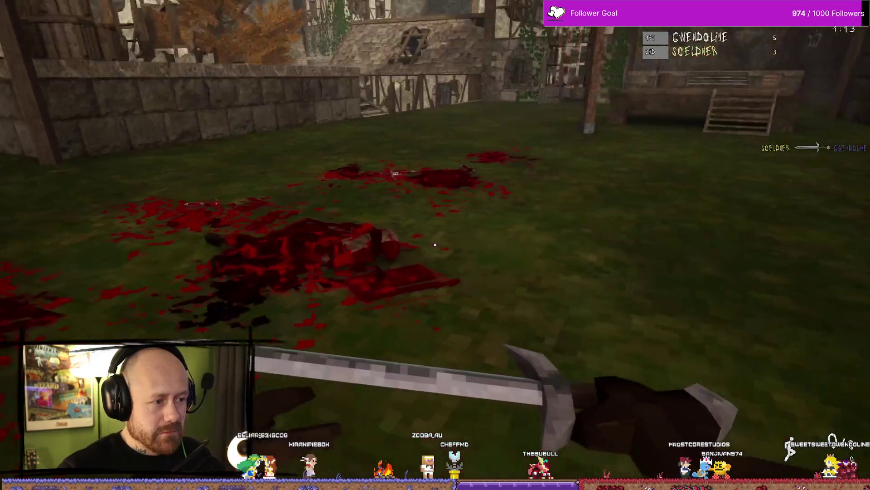
Kill the hooded enemy with repeated sword strikes.
{"action": "left_click", "coordinate": [435, 245]}
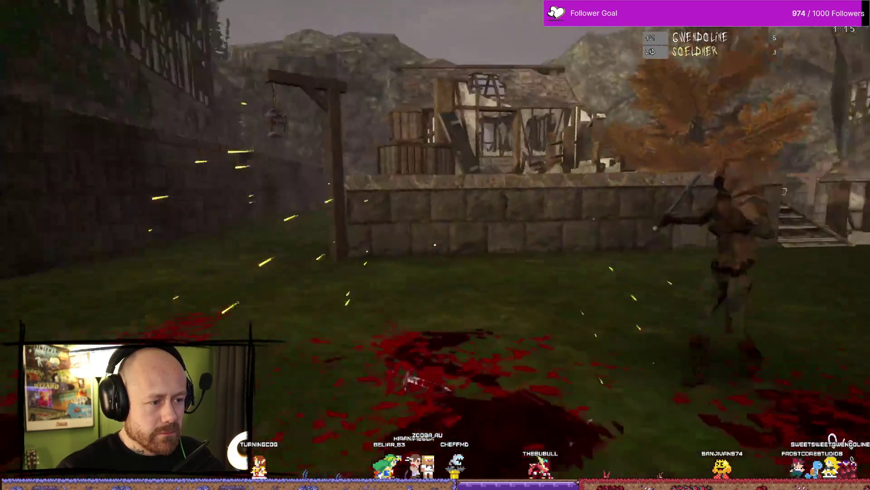
{"action": "left_click", "coordinate": [435, 245]}
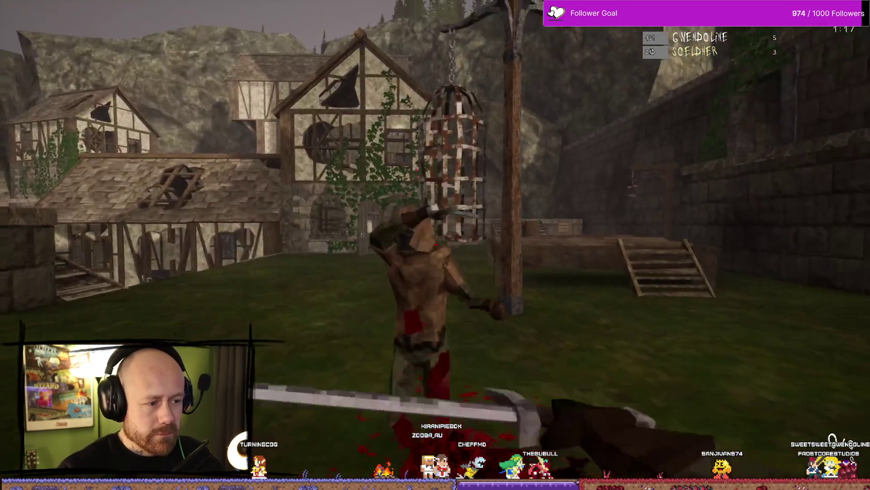
{"action": "left_click", "coordinate": [435, 245]}
{"action": "left_click", "coordinate": [435, 245]}
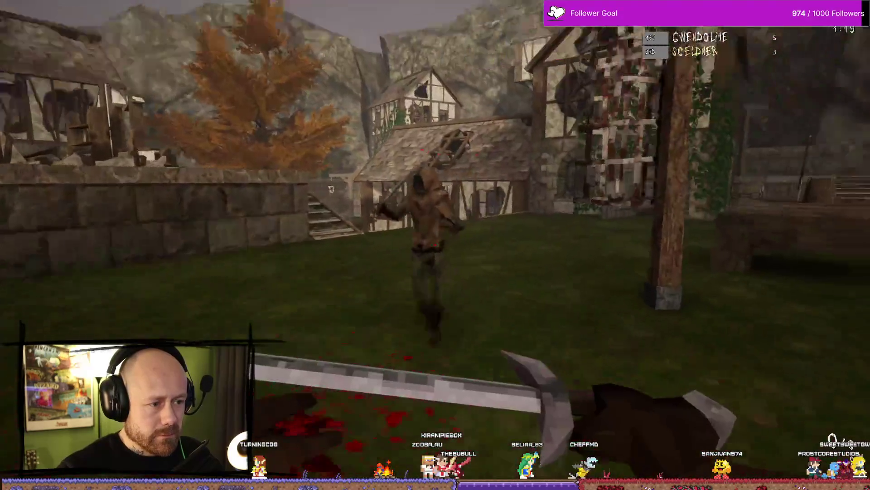
{"action": "left_click", "coordinate": [435, 244]}
{"action": "left_click", "coordinate": [436, 245]}
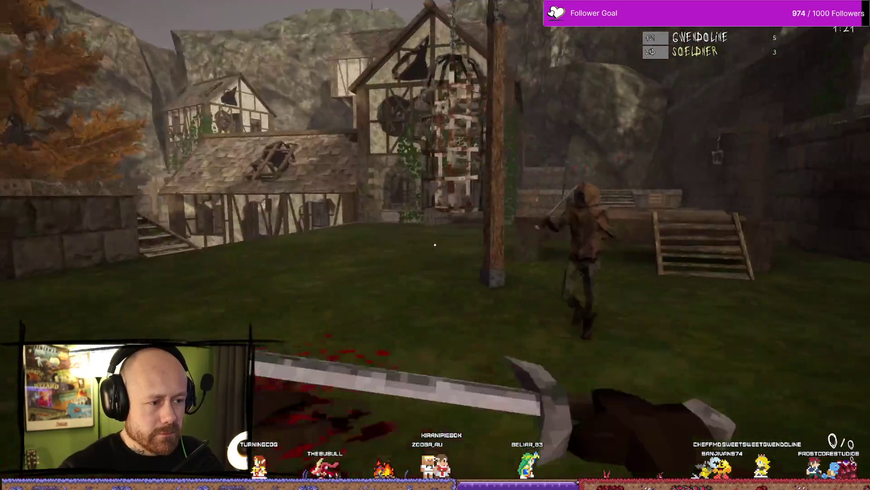
{"action": "left_click", "coordinate": [435, 245]}
{"action": "left_click", "coordinate": [435, 245]}
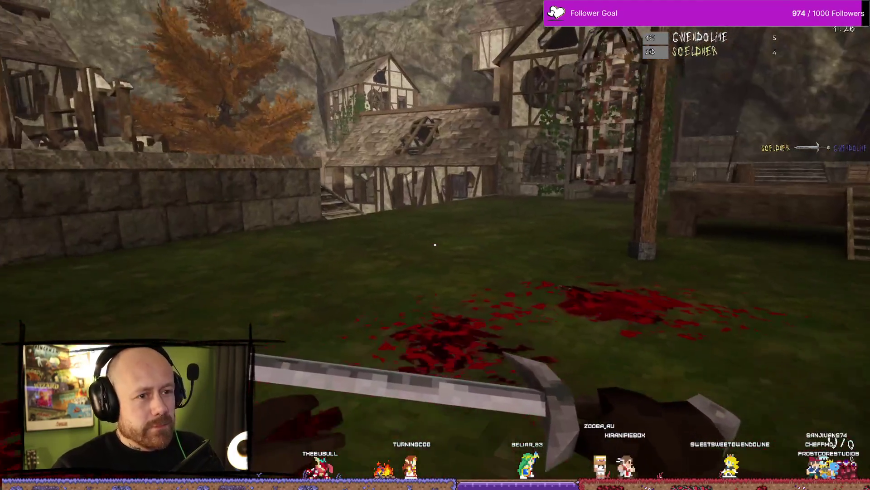
Strafe across the courtyard, switch back to the sword, and attack an enemy up the stairs.
{"action": "key", "text": "d"}
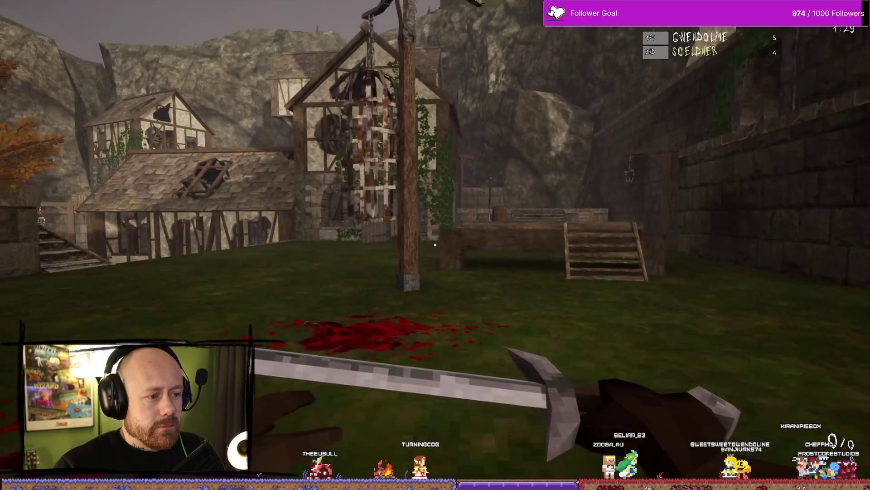
{"action": "left_click", "coordinate": [435, 245]}
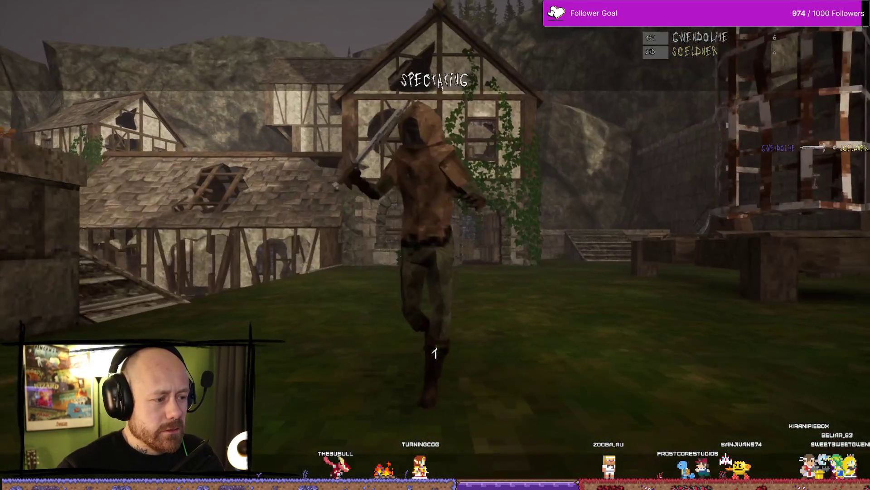
{"action": "key", "text": "1"}
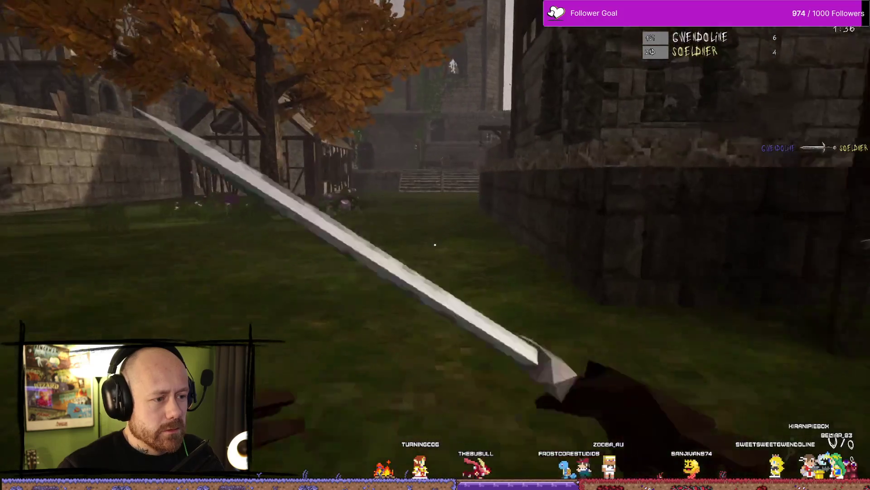
{"action": "key", "text": "alt+Tab"}
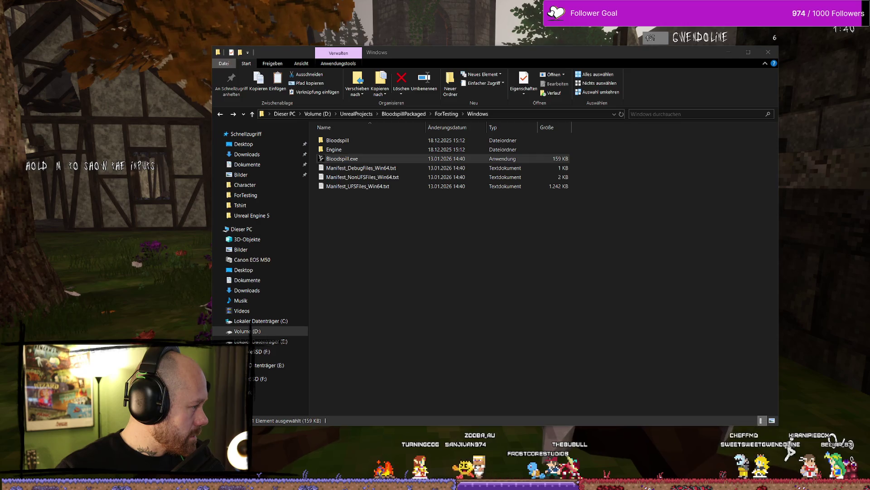
{"action": "key", "text": "w"}
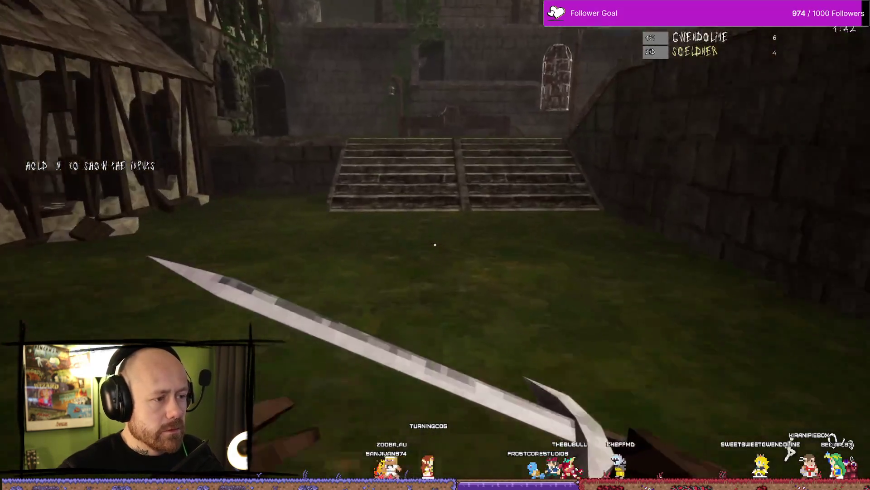
{"action": "left_click", "coordinate": [435, 245]}
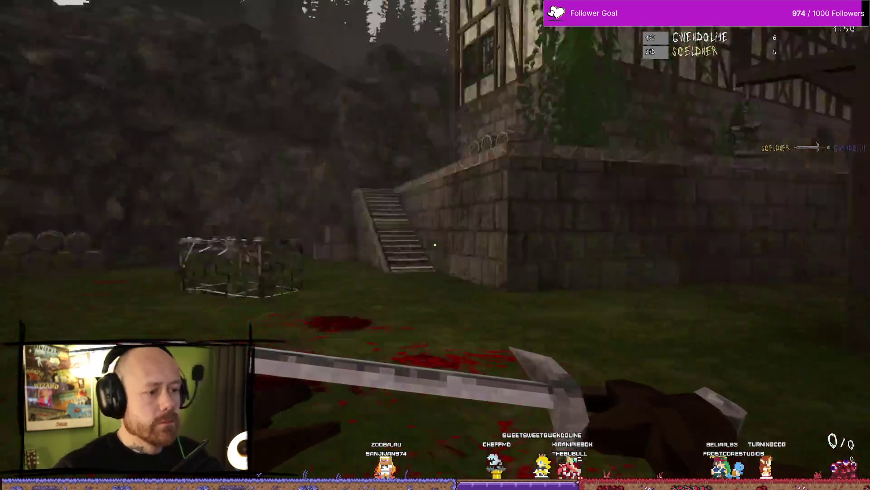
Leave the house, head down into the courtyard, and fight the hooded enemy.
{"action": "key", "text": "w"}
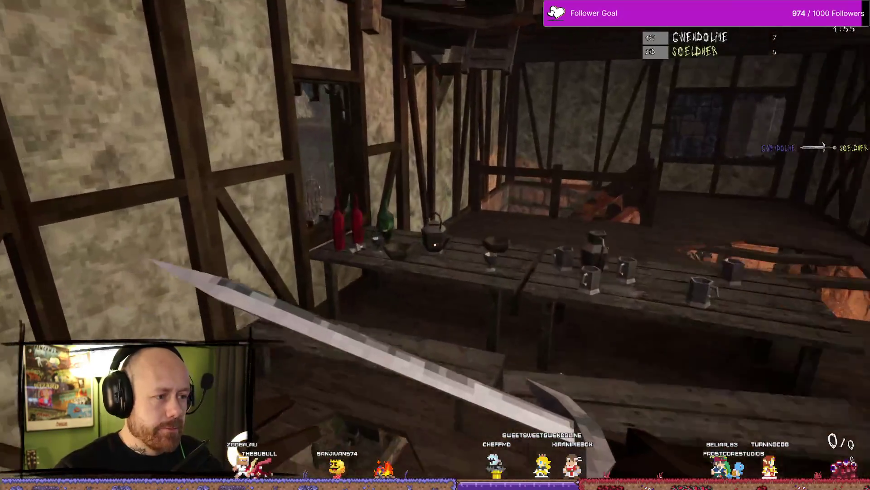
{"action": "key", "text": "w"}
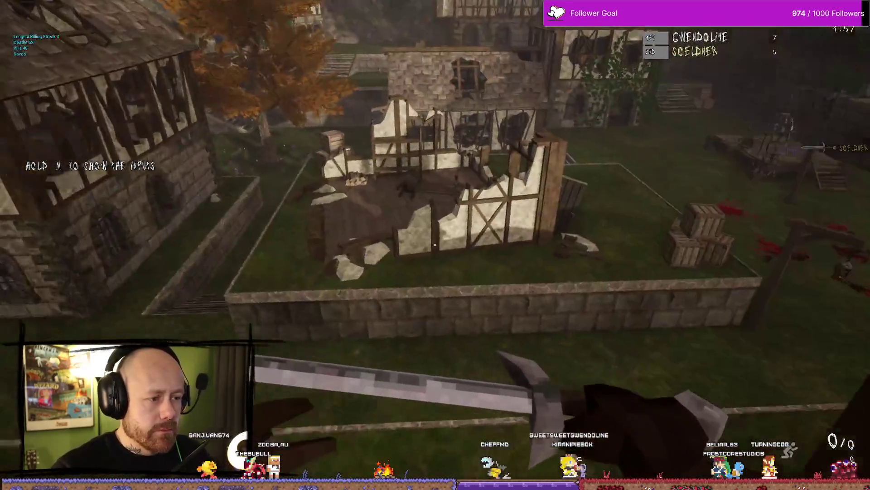
{"action": "left_click", "coordinate": [435, 244]}
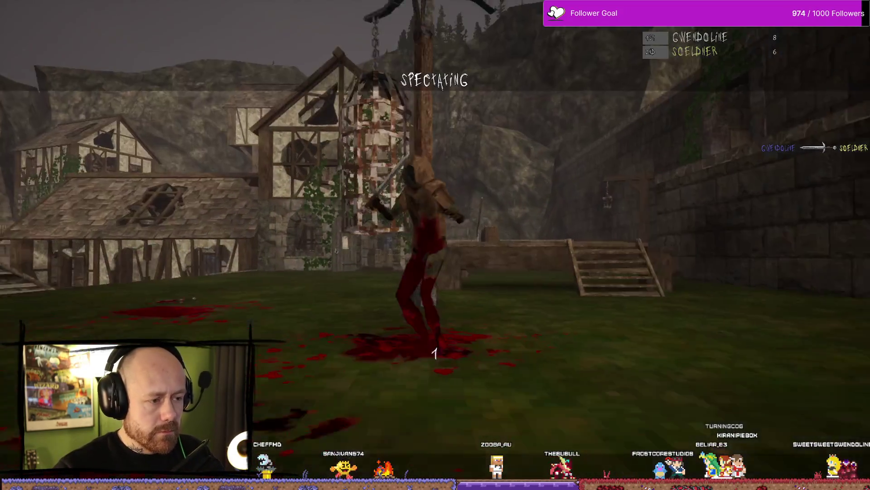
{"action": "scroll", "coordinate": [435, 245], "scroll_direction": "down", "scroll_amount": 1}
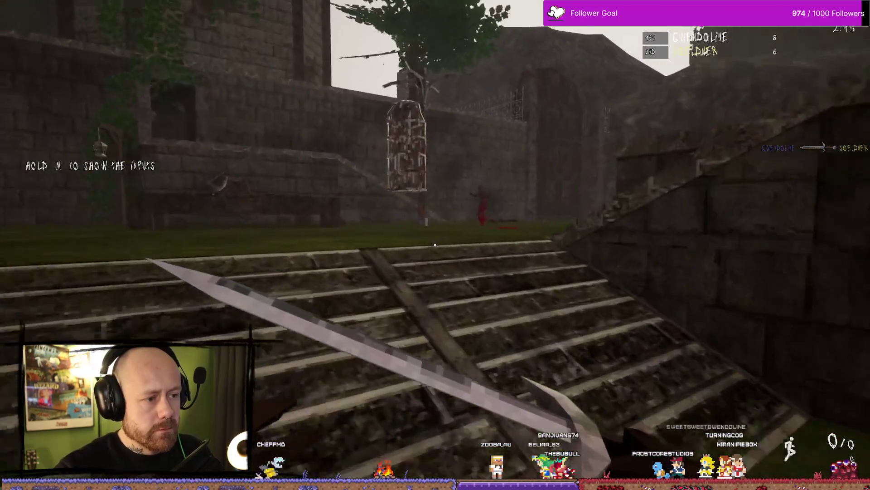
{"action": "key", "text": "w"}
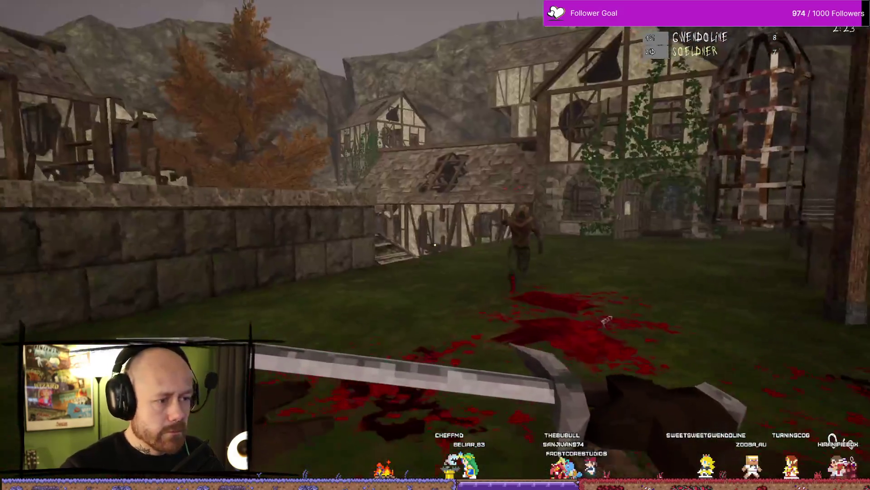
{"action": "left_click", "coordinate": [436, 244]}
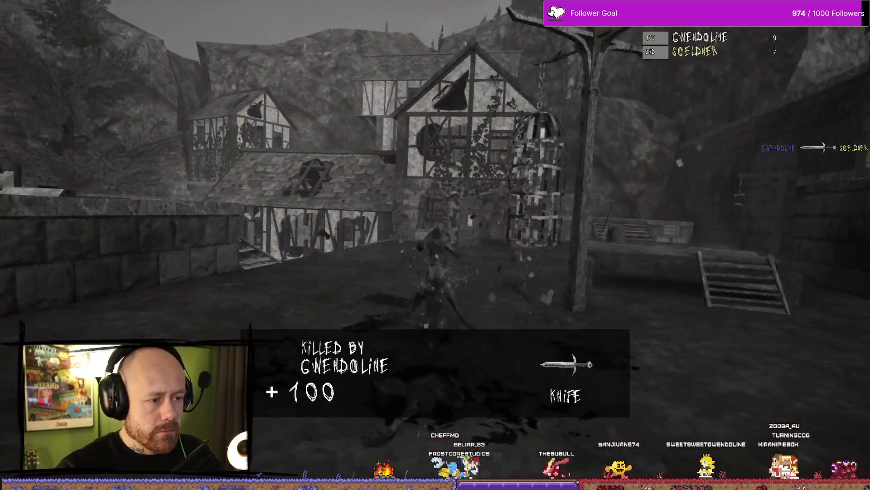
{"action": "key", "text": "alt+Tab"}
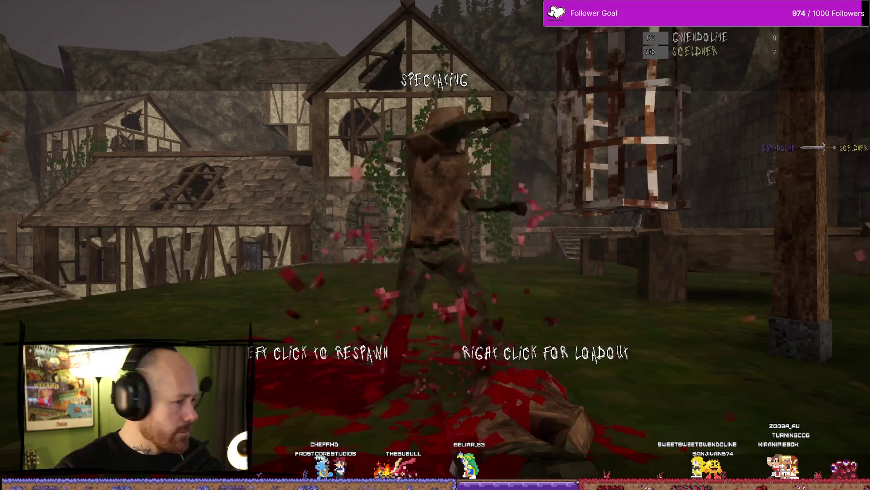
Respawn, kill the enemy soldier with the sword, and attack the next enemy.
{"action": "left_click", "coordinate": [436, 244]}
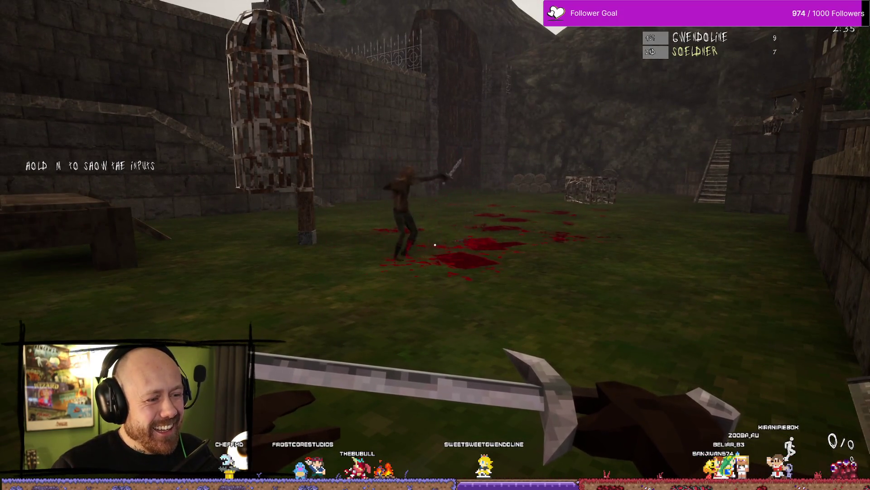
{"action": "key", "text": "w"}
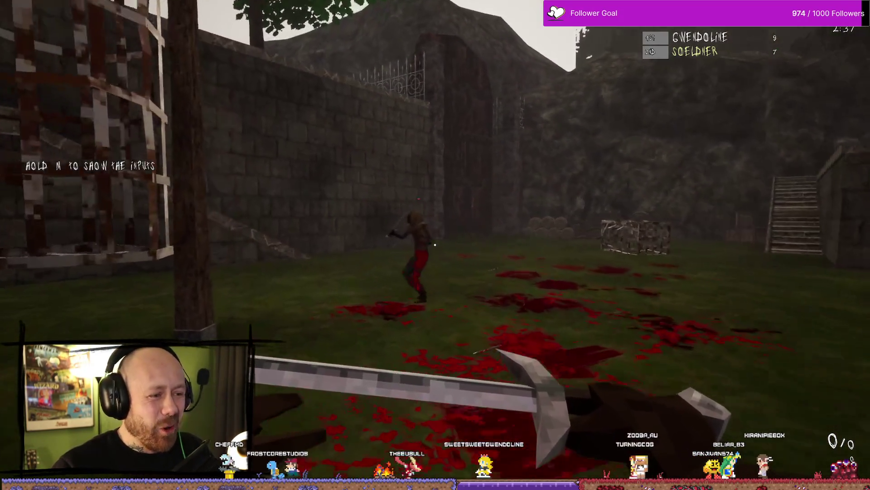
{"action": "left_click", "coordinate": [435, 245]}
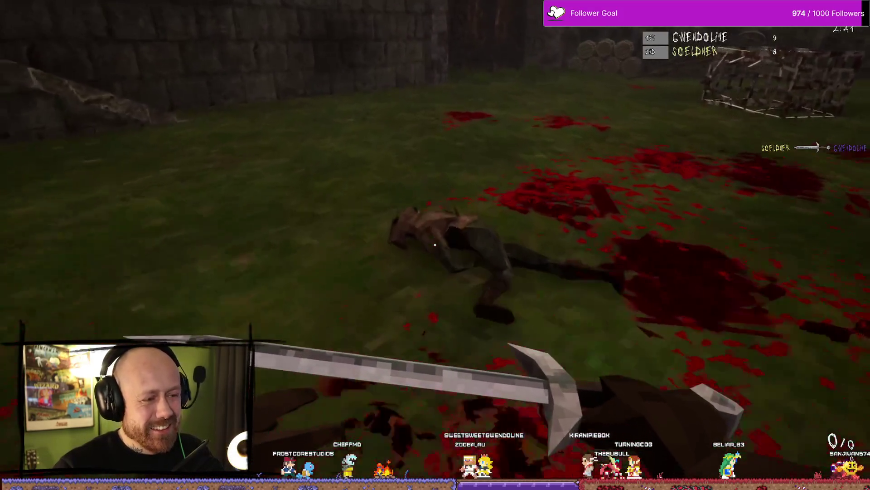
{"action": "key", "text": "s"}
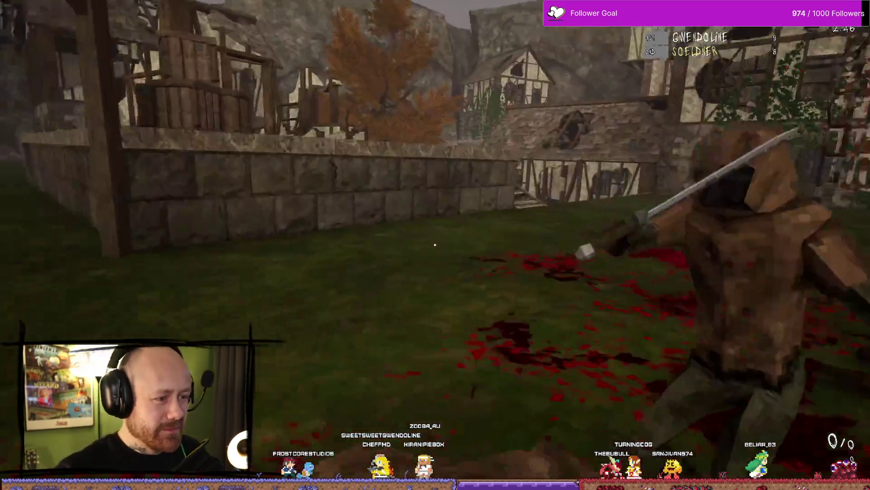
{"action": "left_click", "coordinate": [435, 244]}
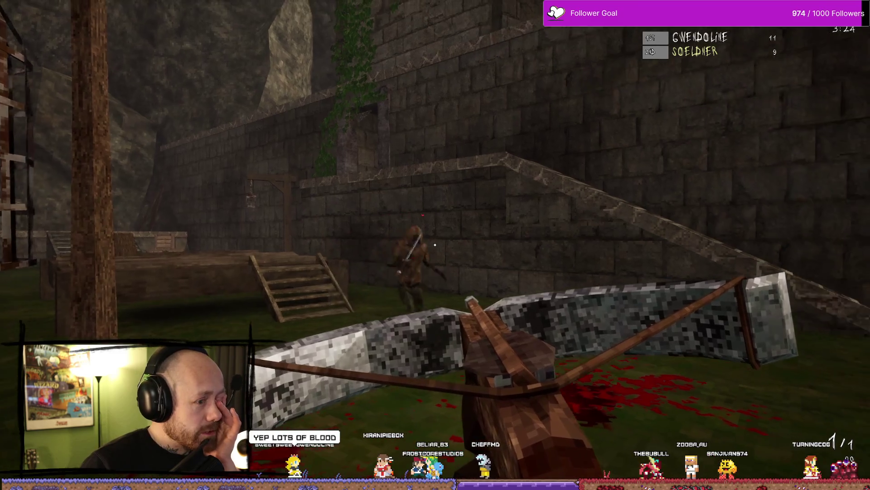
Kill an enemy with the crossbow, then pause and choose Quit.
{"action": "left_click", "coordinate": [435, 245]}
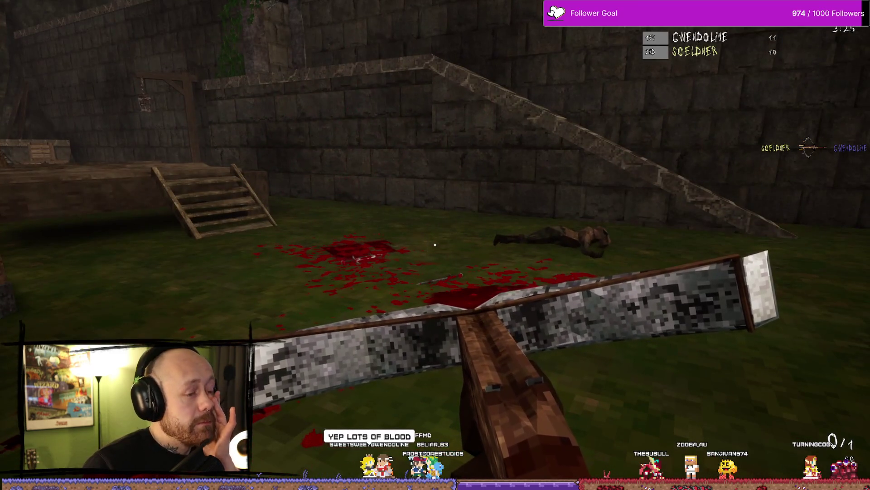
{"action": "key", "text": "Escape"}
{"action": "left_click", "coordinate": [207, 161]}
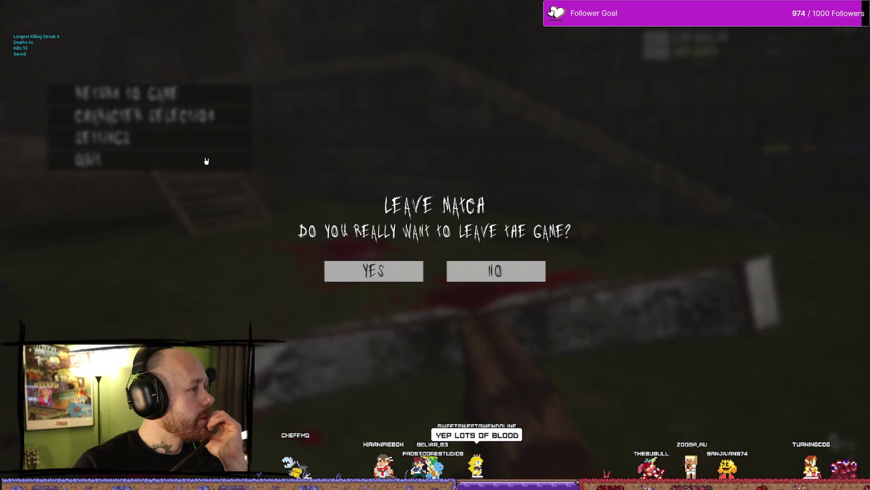
Leave the match, close the game, and open the Bloodspill project from the launcher.
{"action": "left_click", "coordinate": [402, 269]}
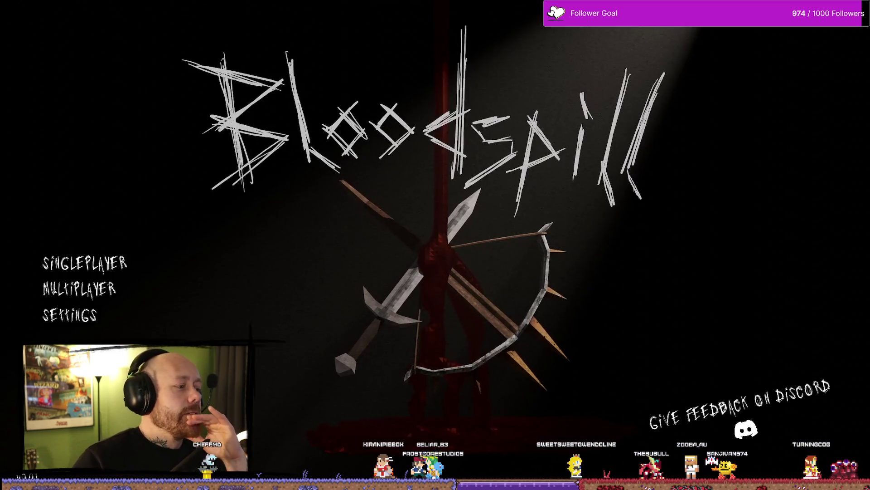
{"action": "key", "text": "alt+F4"}
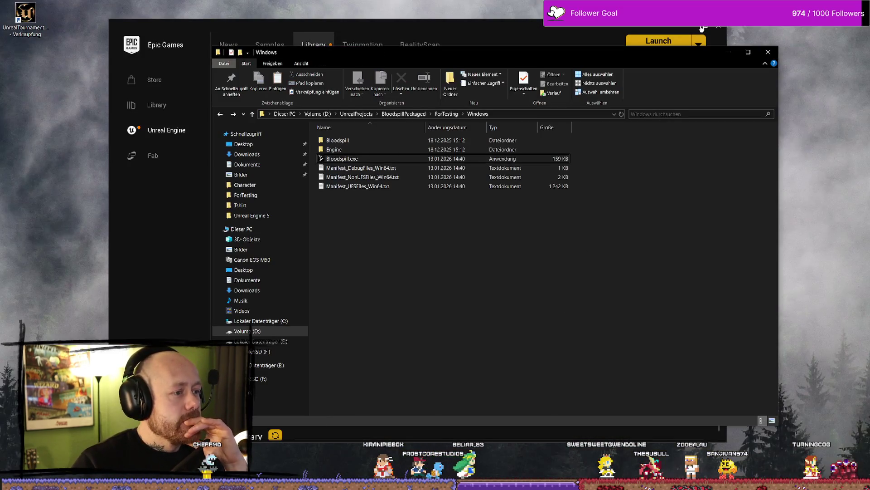
{"action": "left_click", "coordinate": [727, 55]}
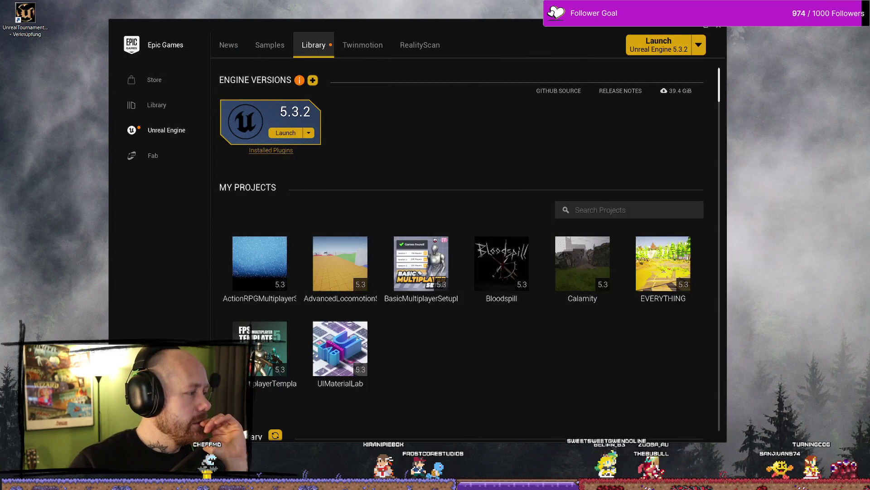
{"action": "double_click", "coordinate": [501, 267]}
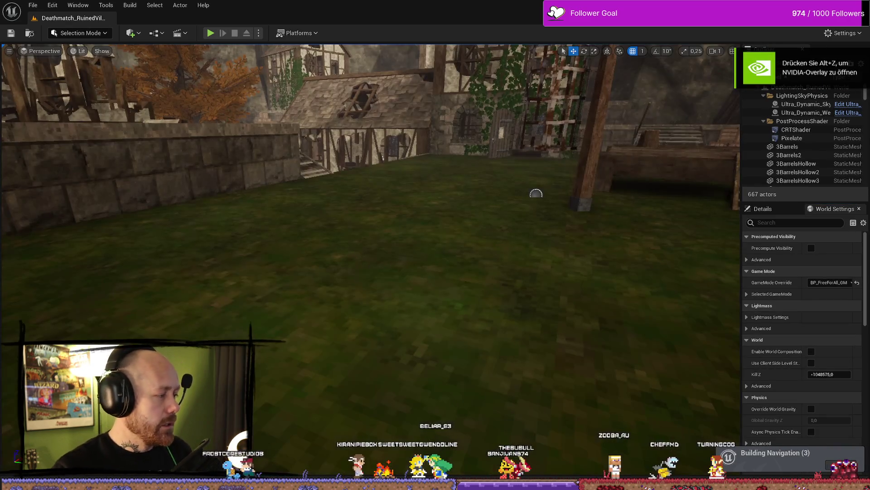
{"action": "left_click_drag", "start_coordinate": [286, 252], "coordinate": [356, 253]}
Search 'character' in the FPS content folder and open BP_PlayerCharacter.
{"action": "key", "text": "ctrl+space"}
{"action": "left_click_drag", "start_coordinate": [383, 219], "coordinate": [394, 181]}
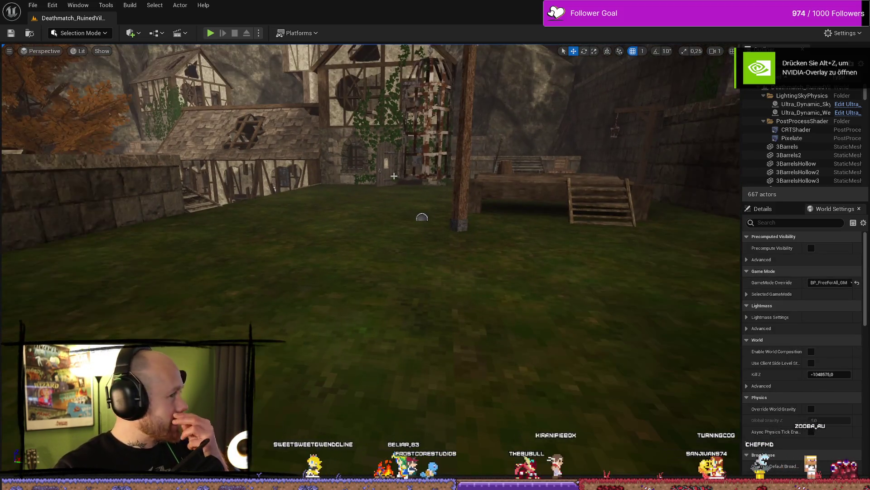
{"action": "key", "text": "ctrl+space"}
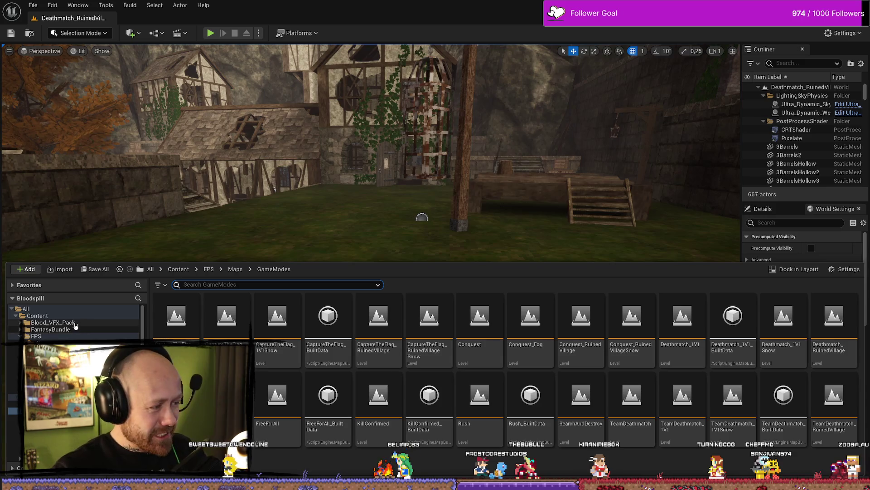
{"action": "left_click", "coordinate": [81, 317]}
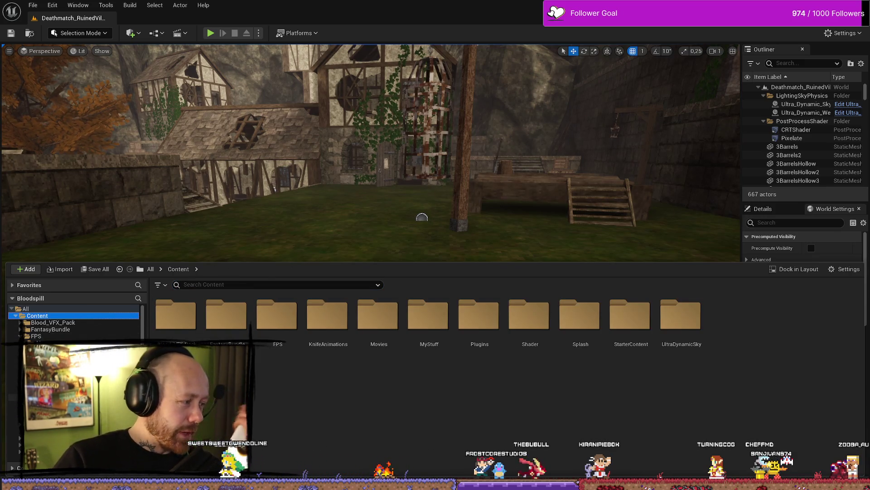
{"action": "left_click", "coordinate": [60, 338]}
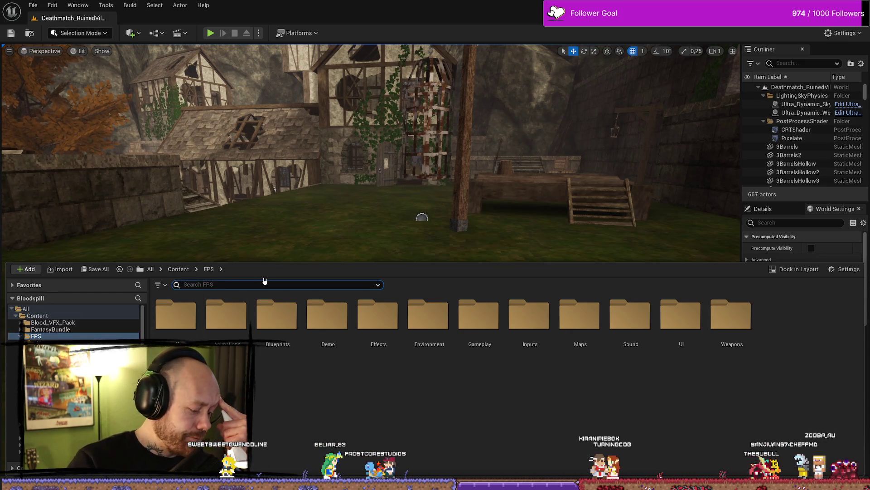
{"action": "type", "text": "charac"}
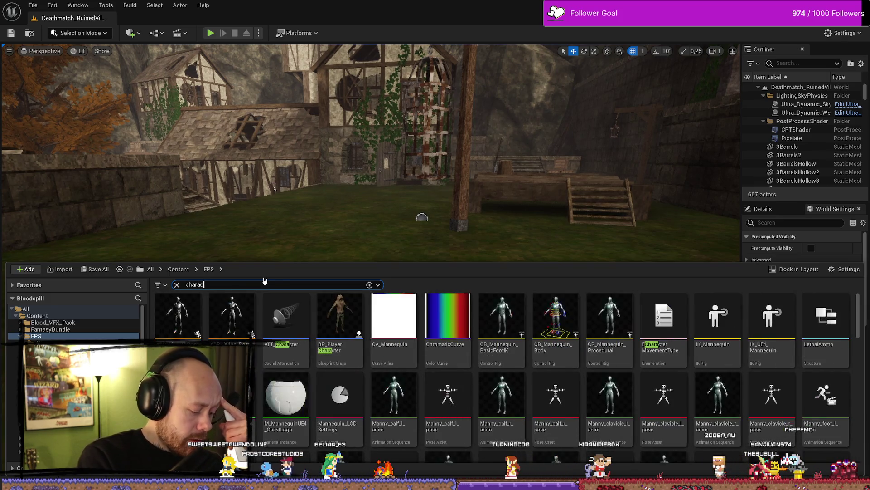
{"action": "type", "text": "ter"}
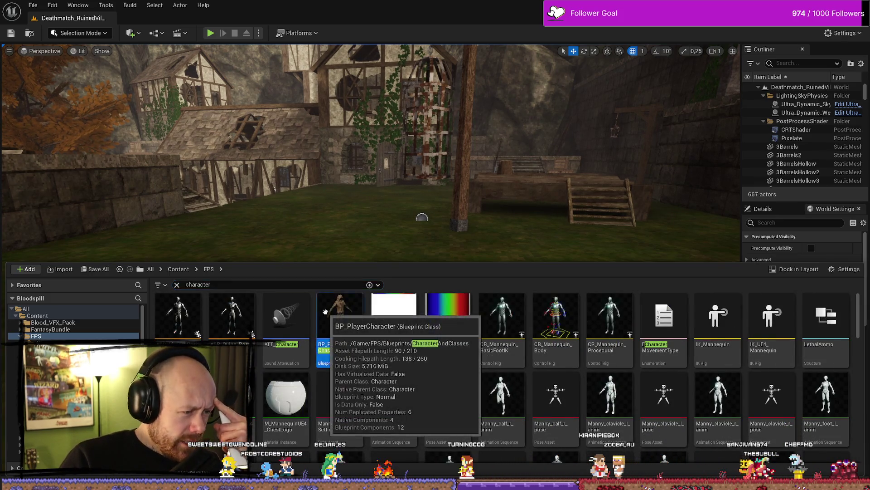
{"action": "double_click", "coordinate": [340, 317]}
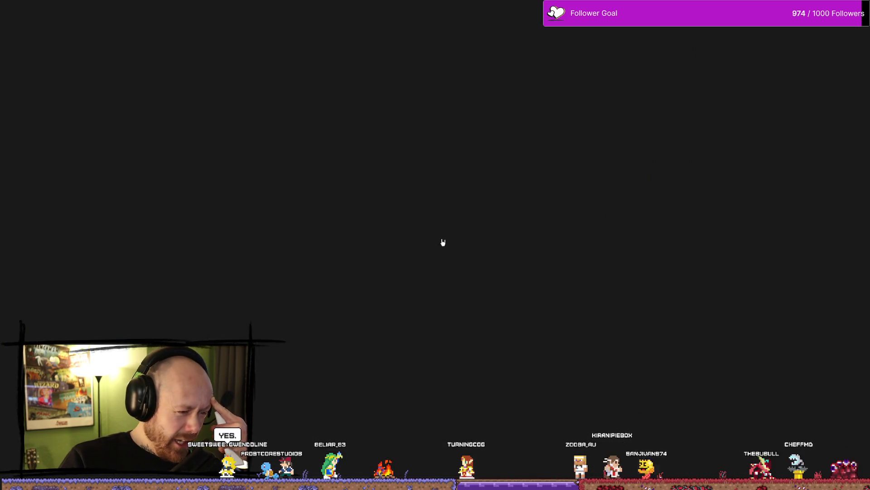
{"action": "scroll", "coordinate": [461, 256], "scroll_direction": "down", "scroll_amount": 2}
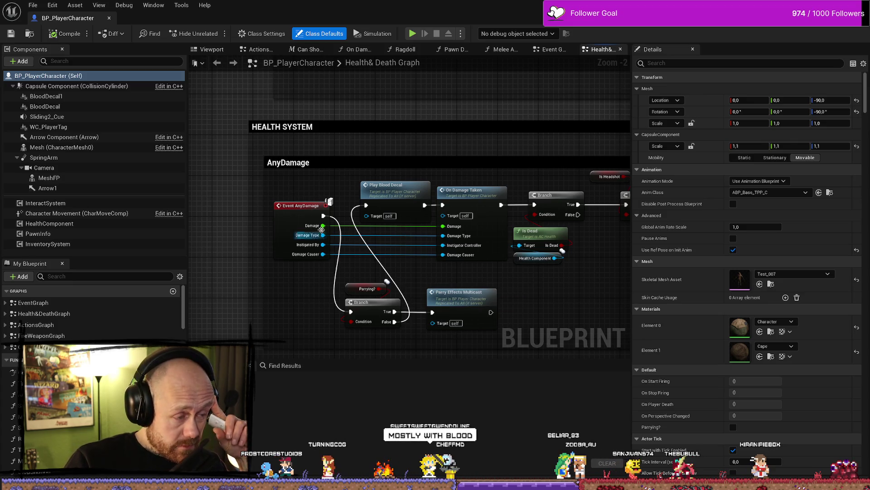
Inspect the AnyDamage and Parry Effects Multicast nodes, then search the content drawer for 'basewea'.
{"action": "scroll", "coordinate": [290, 261], "scroll_direction": "down", "scroll_amount": 2}
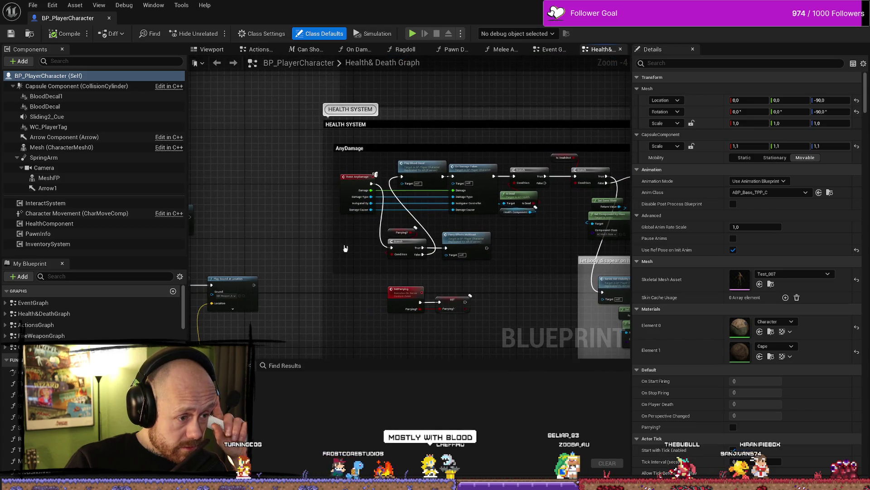
{"action": "scroll", "coordinate": [345, 244], "scroll_direction": "up", "scroll_amount": 3}
{"action": "left_click", "coordinate": [558, 247]}
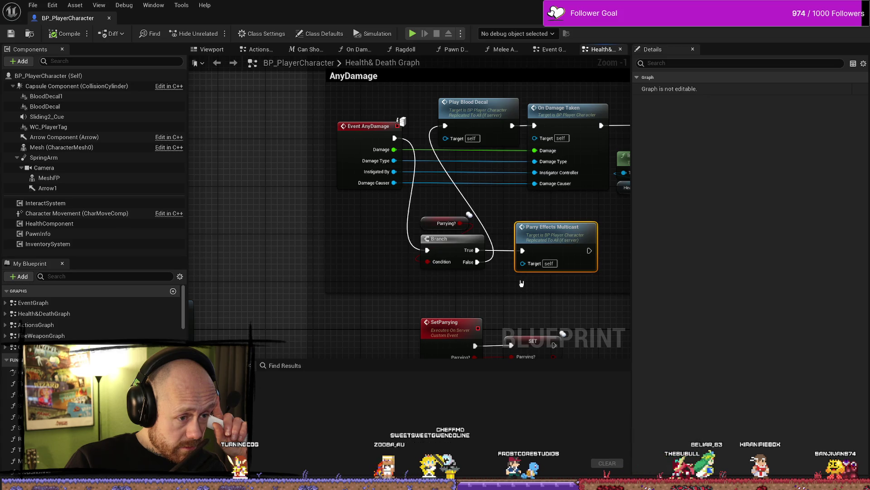
{"action": "scroll", "coordinate": [522, 283], "scroll_direction": "down", "scroll_amount": 2}
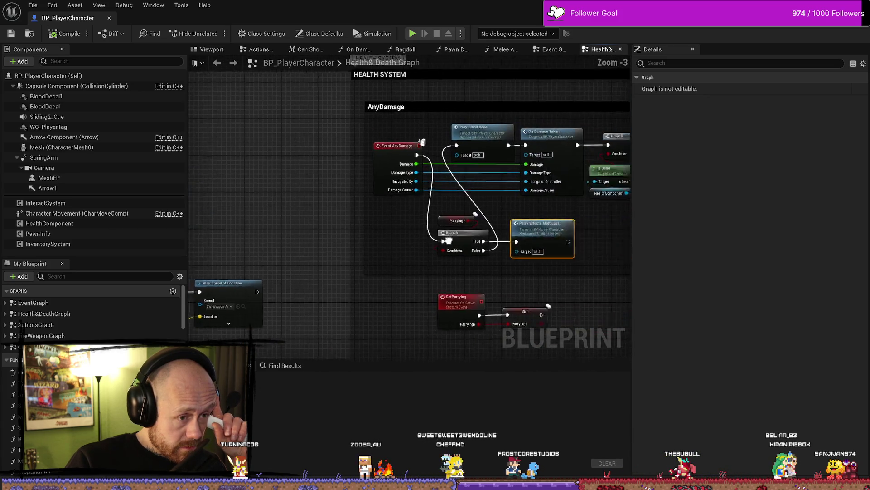
{"action": "left_click_drag", "start_coordinate": [448, 240], "coordinate": [367, 236]}
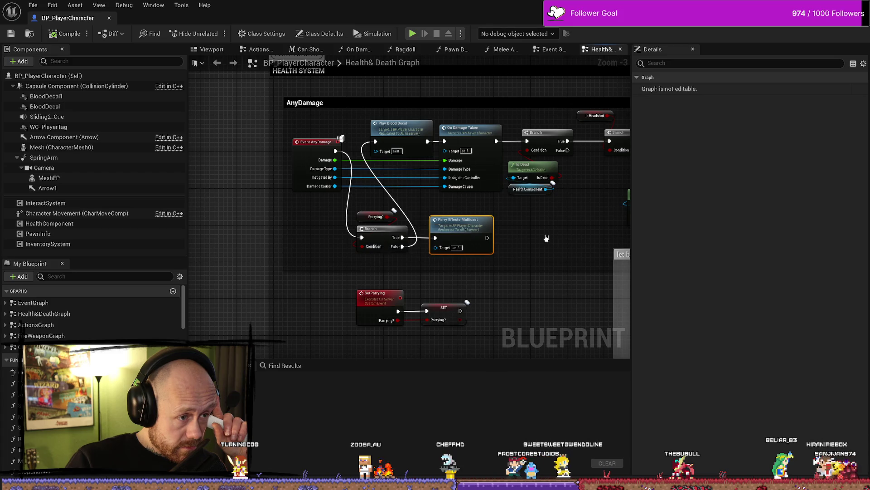
{"action": "mouse_move", "coordinate": [546, 238]}
{"action": "left_mouse_down"}
{"action": "mouse_move", "coordinate": [299, 225]}
{"action": "mouse_move", "coordinate": [430, 222]}
{"action": "left_mouse_up"}
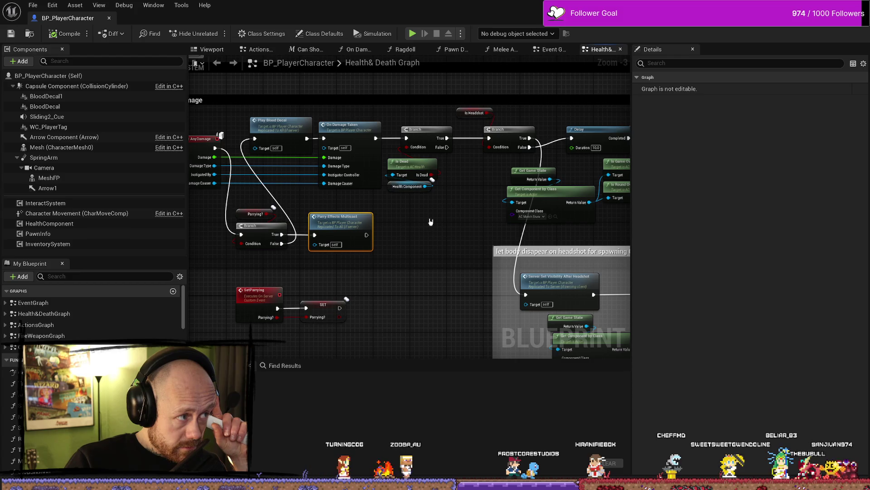
{"action": "left_click_drag", "start_coordinate": [199, 205], "coordinate": [272, 203]}
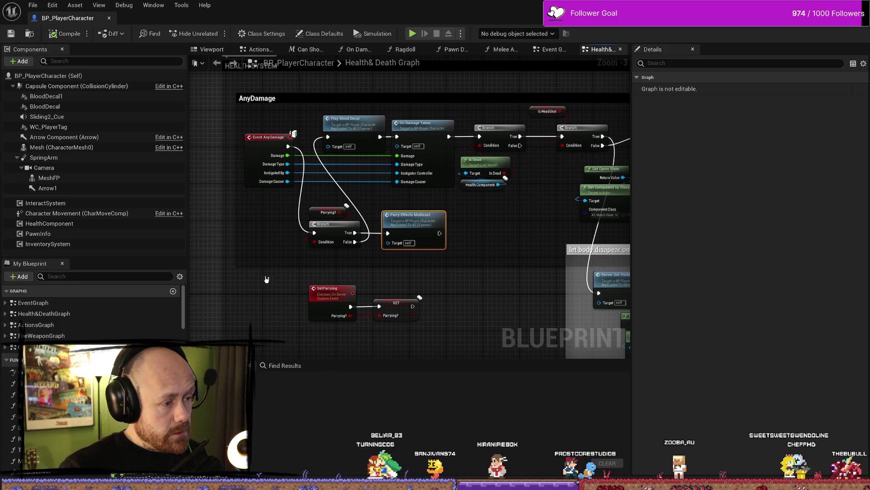
{"action": "key", "text": "ctrl+space"}
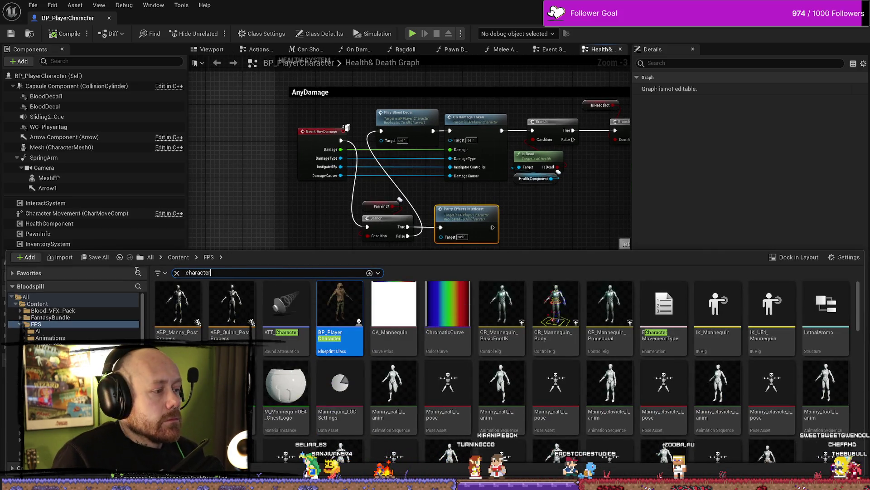
{"action": "type", "text": "basewea"}
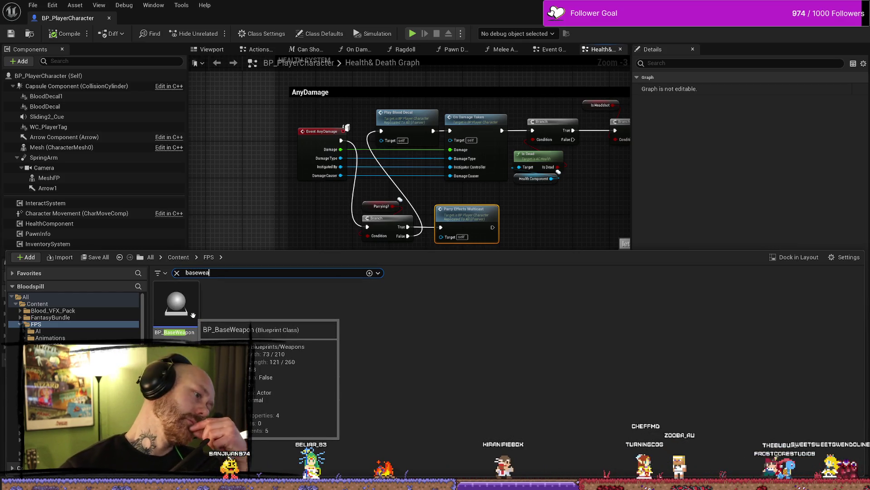
Open BP_BaseWeapon and pan its Play Effects graph to the cast, branch and spawn nodes.
{"action": "double_click", "coordinate": [193, 321]}
{"action": "scroll", "coordinate": [364, 308], "scroll_direction": "down", "scroll_amount": 1}
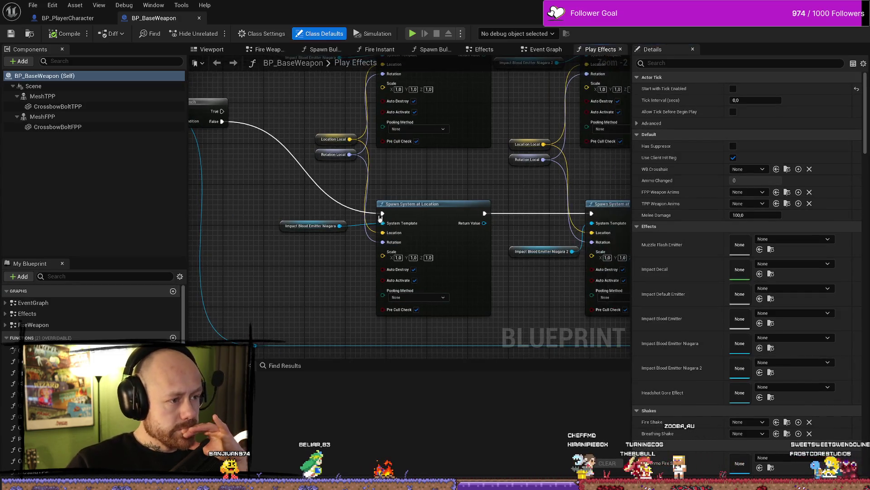
{"action": "mouse_move", "coordinate": [398, 217]}
{"action": "left_mouse_down"}
{"action": "mouse_move", "coordinate": [457, 227]}
{"action": "mouse_move", "coordinate": [450, 215]}
{"action": "mouse_move", "coordinate": [471, 231]}
{"action": "mouse_move", "coordinate": [521, 222]}
{"action": "left_mouse_up"}
{"action": "scroll", "coordinate": [369, 201], "scroll_direction": "down", "scroll_amount": 1}
{"action": "scroll", "coordinate": [387, 195], "scroll_direction": "up", "scroll_amount": 2}
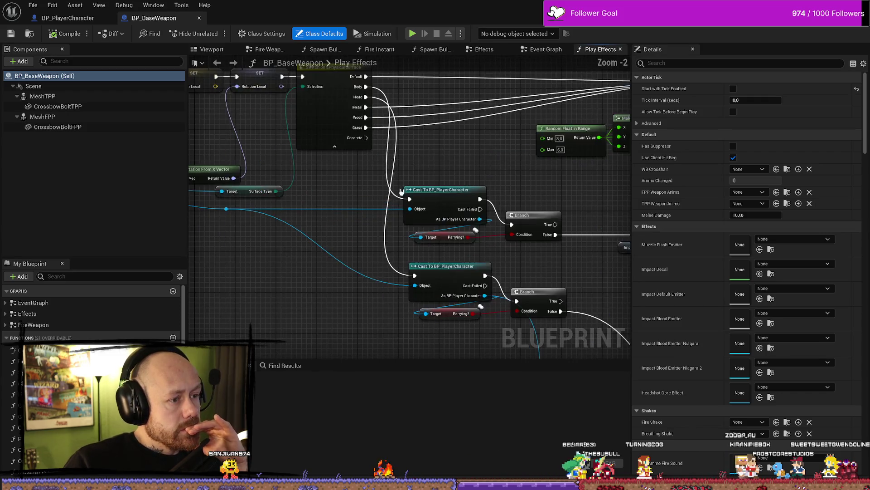
{"action": "scroll", "coordinate": [411, 196], "scroll_direction": "down", "scroll_amount": 1}
{"action": "mouse_move", "coordinate": [412, 196]}
{"action": "left_mouse_down"}
{"action": "mouse_move", "coordinate": [460, 188]}
{"action": "mouse_move", "coordinate": [445, 217]}
{"action": "mouse_move", "coordinate": [472, 235]}
{"action": "mouse_move", "coordinate": [528, 220]}
{"action": "mouse_move", "coordinate": [394, 188]}
{"action": "mouse_move", "coordinate": [395, 208]}
{"action": "mouse_move", "coordinate": [562, 188]}
{"action": "mouse_move", "coordinate": [524, 202]}
{"action": "mouse_move", "coordinate": [501, 186]}
{"action": "left_mouse_up"}
{"action": "scroll", "coordinate": [521, 191], "scroll_direction": "down", "scroll_amount": 2}
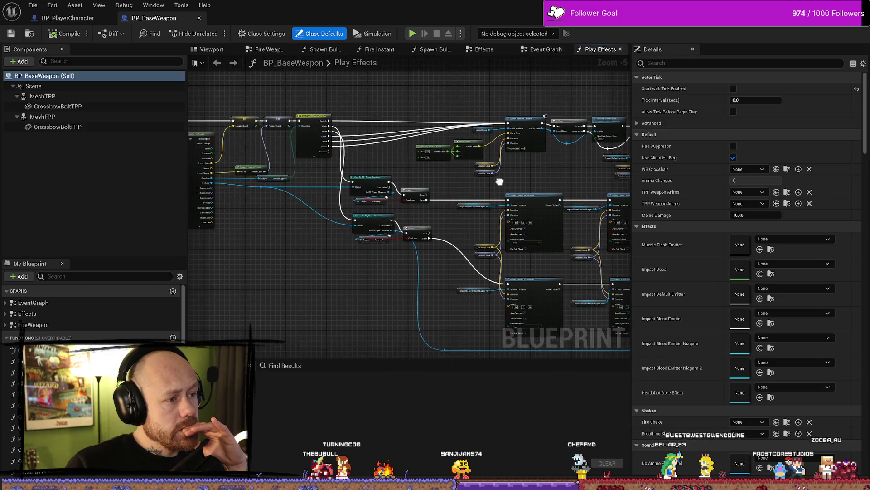
{"action": "scroll", "coordinate": [357, 186], "scroll_direction": "up", "scroll_amount": 3}
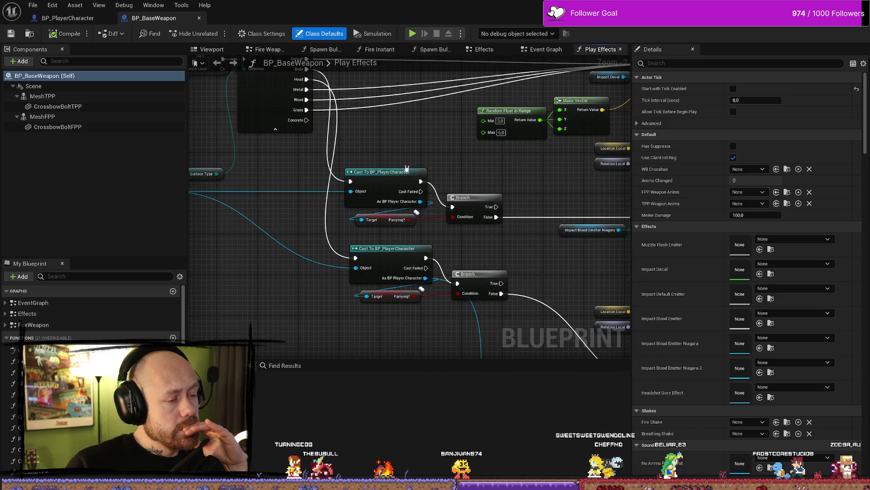
Select both Cast To BP_PlayerCharacter nodes, Parrying? getters and Branches, then show the Event Graph.
{"action": "left_click_drag", "start_coordinate": [428, 310], "coordinate": [387, 134]}
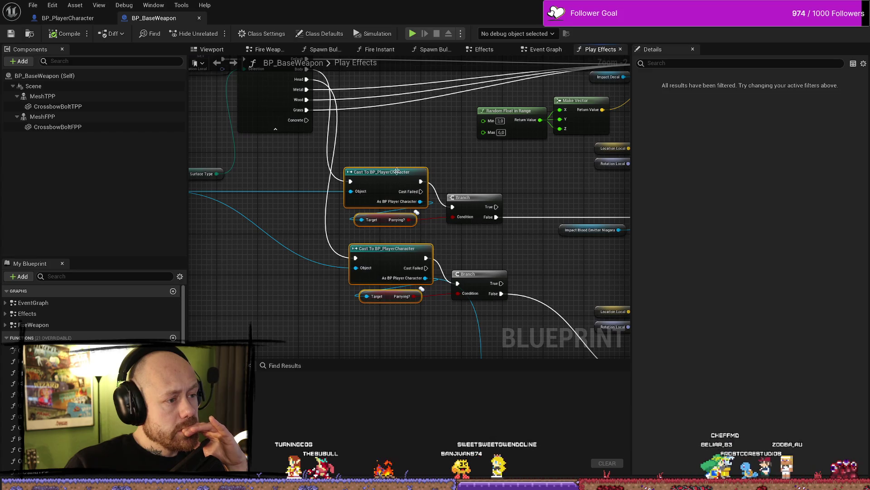
{"action": "left_click_drag", "start_coordinate": [376, 316], "coordinate": [376, 308]}
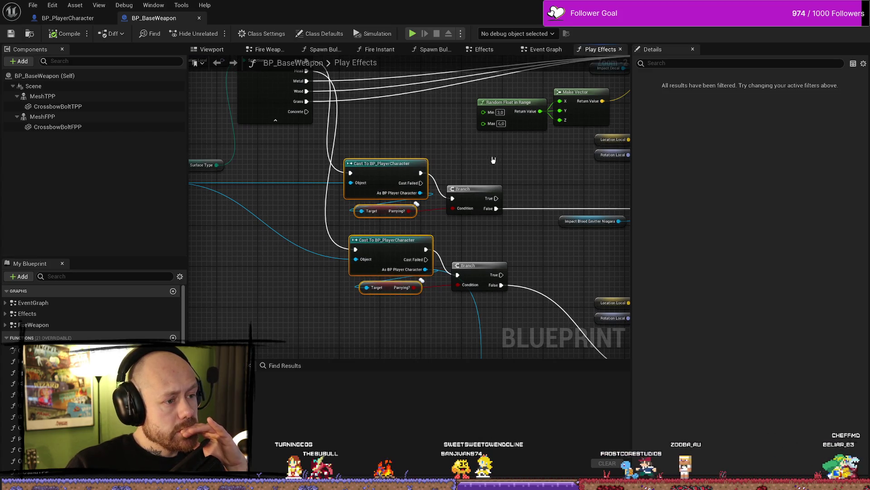
{"action": "left_click_drag", "start_coordinate": [514, 312], "coordinate": [414, 134]}
{"action": "left_click", "coordinate": [512, 138]}
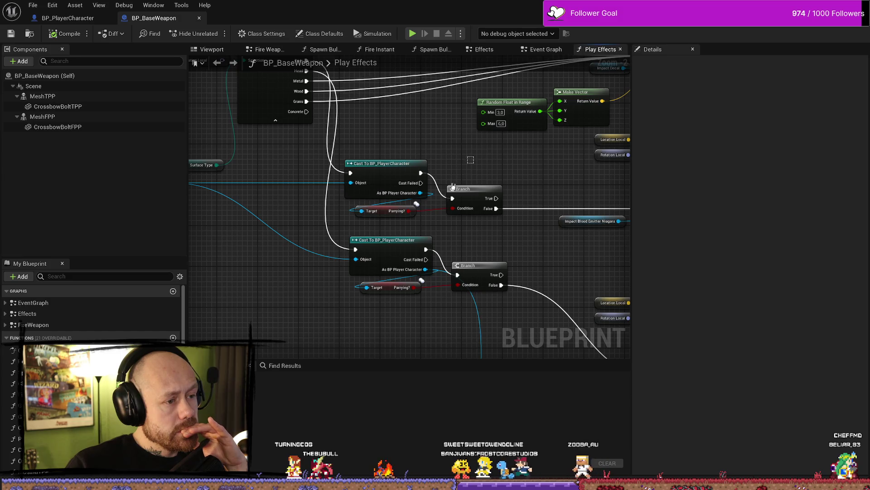
{"action": "key", "text": "ctrl+z"}
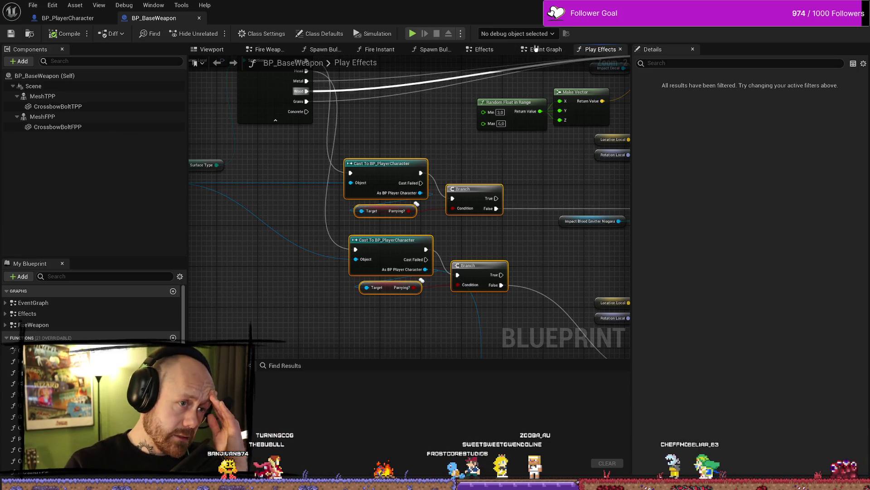
{"action": "left_click", "coordinate": [522, 50]}
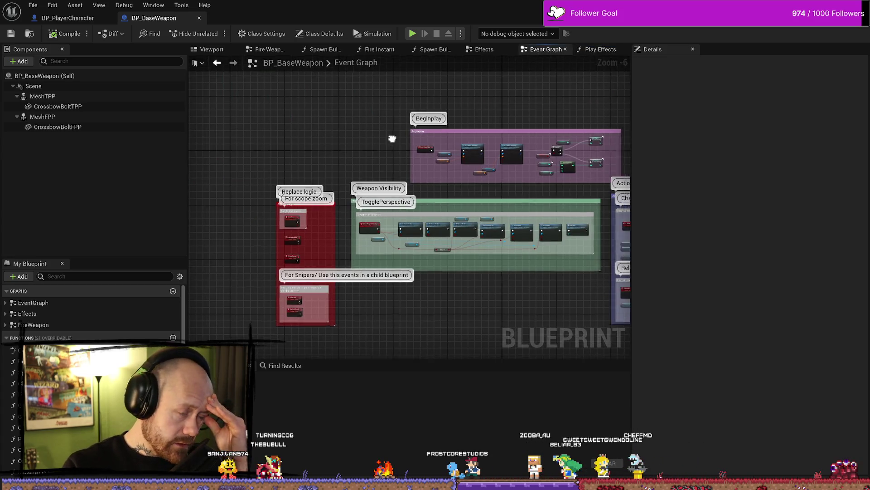
Switch to the Effects graph and centre the Play Impact Effects nodes in view.
{"action": "scroll", "coordinate": [620, 161], "scroll_direction": "up", "scroll_amount": 4}
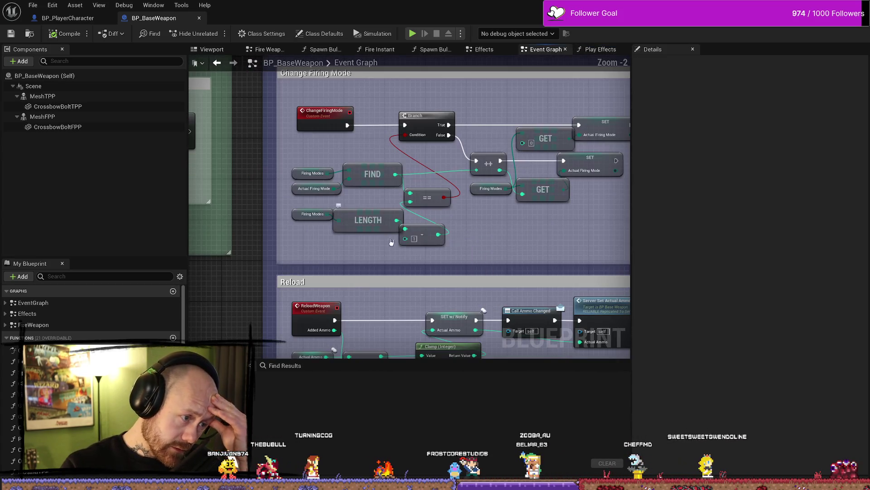
{"action": "scroll", "coordinate": [392, 231], "scroll_direction": "down", "scroll_amount": 3}
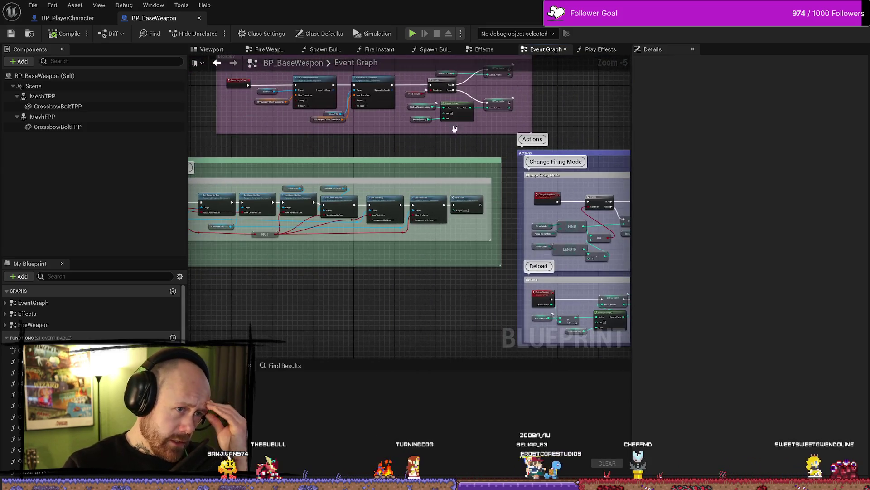
{"action": "left_click", "coordinate": [483, 49]}
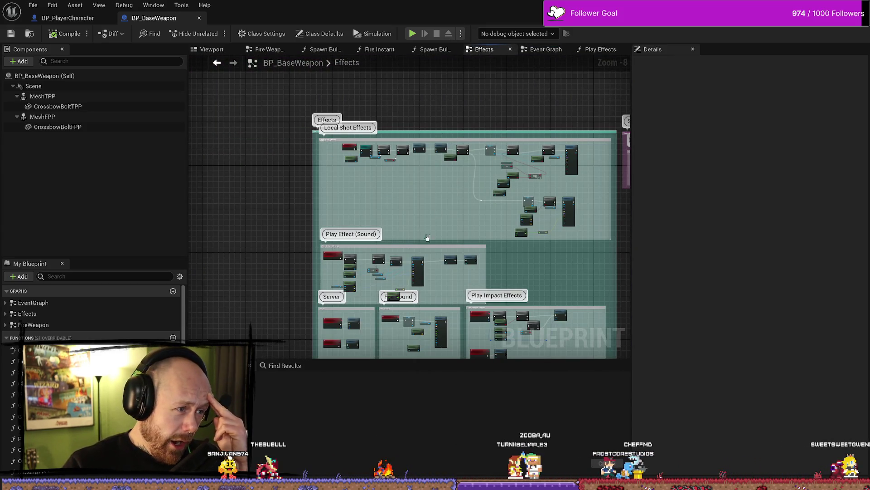
{"action": "scroll", "coordinate": [277, 143], "scroll_direction": "up", "scroll_amount": 6}
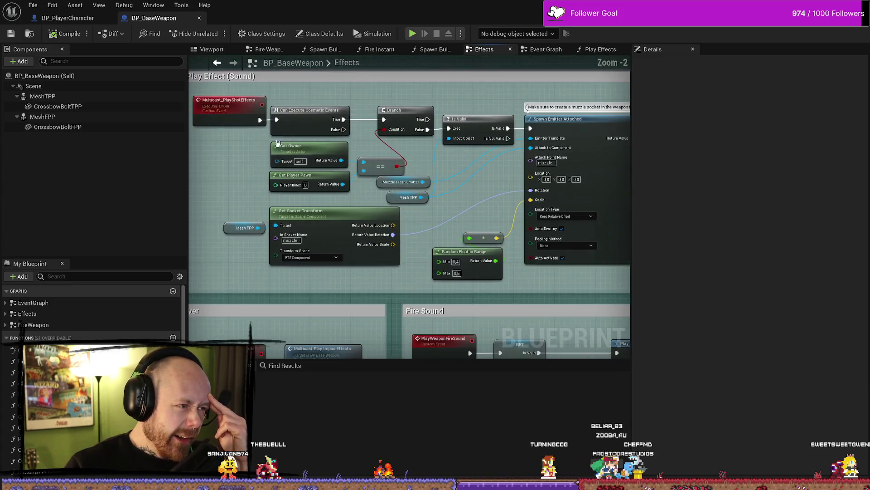
{"action": "mouse_move", "coordinate": [278, 143]}
{"action": "left_mouse_down"}
{"action": "mouse_move", "coordinate": [325, 185]}
{"action": "mouse_move", "coordinate": [299, 216]}
{"action": "left_mouse_up"}
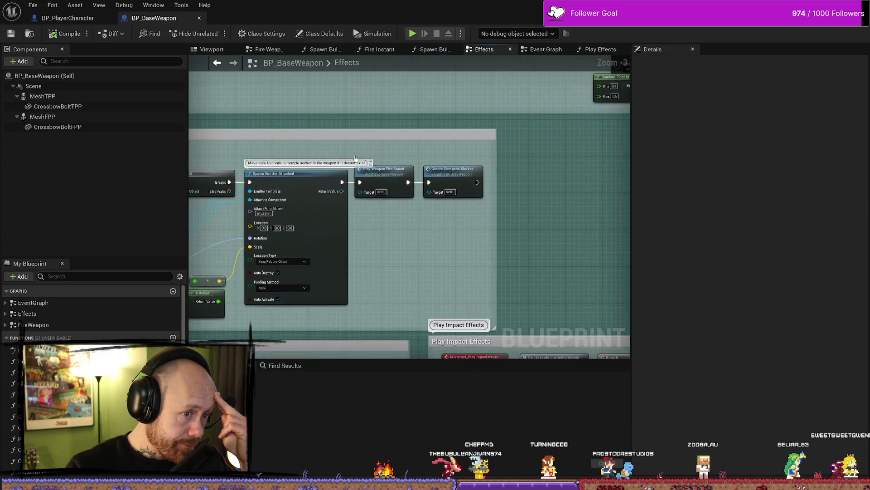
{"action": "scroll", "coordinate": [421, 167], "scroll_direction": "up", "scroll_amount": 1}
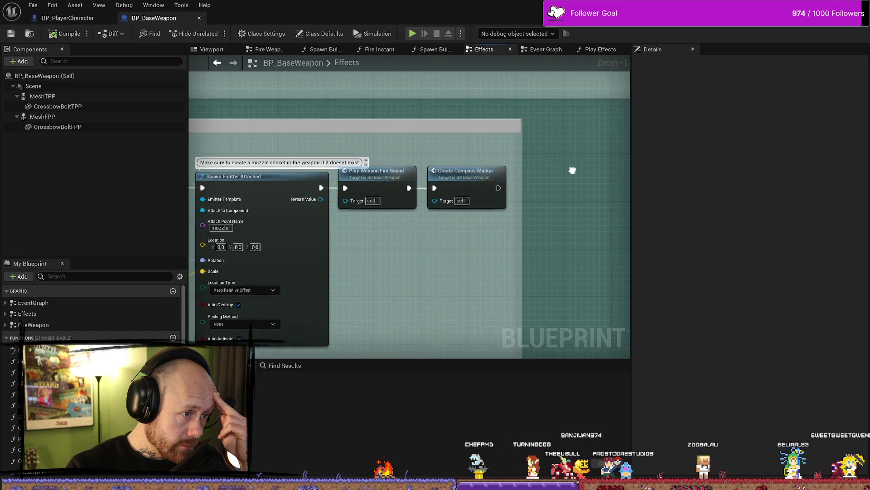
{"action": "scroll", "coordinate": [571, 171], "scroll_direction": "down", "scroll_amount": 2}
{"action": "scroll", "coordinate": [474, 148], "scroll_direction": "down", "scroll_amount": 1}
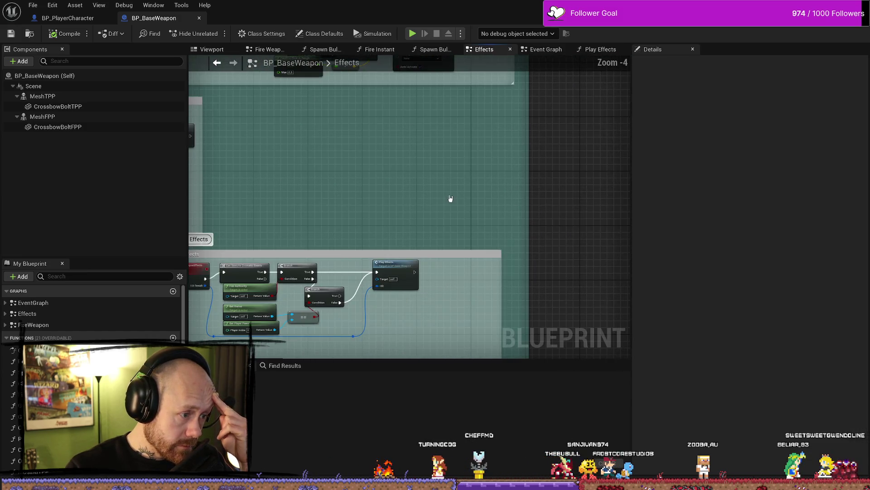
{"action": "scroll", "coordinate": [449, 197], "scroll_direction": "up", "scroll_amount": 1}
{"action": "mouse_move", "coordinate": [439, 167]}
{"action": "left_mouse_down"}
{"action": "mouse_move", "coordinate": [510, 77]}
{"action": "mouse_move", "coordinate": [608, 70]}
{"action": "left_mouse_up"}
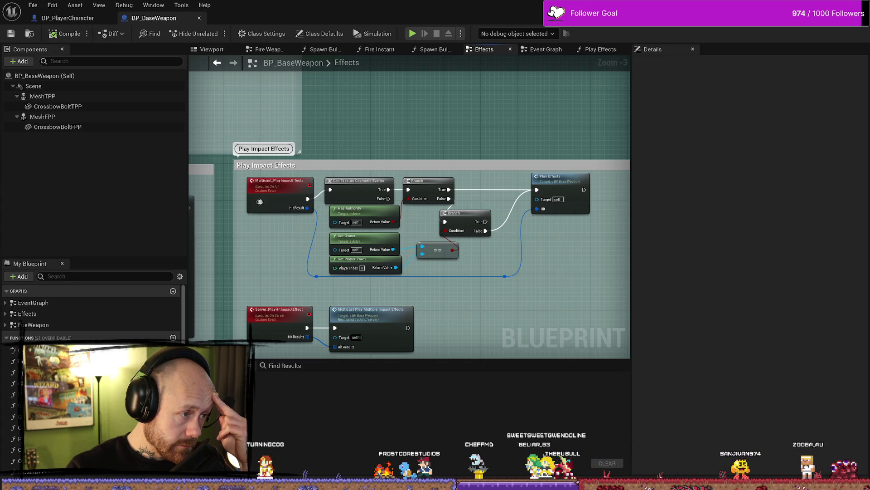
Inspect the Server_PlayImpactEffects event, then jump to the Play Impact Effects section.
{"action": "double_click", "coordinate": [259, 201]}
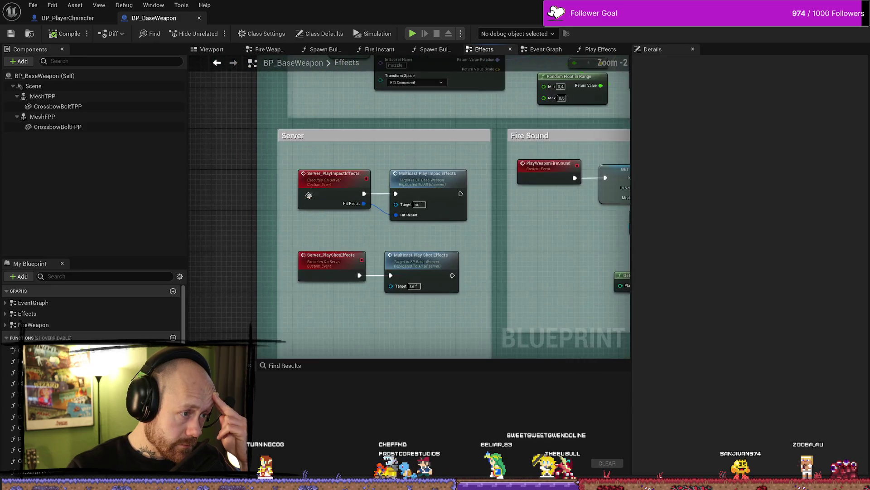
{"action": "left_click", "coordinate": [308, 196]}
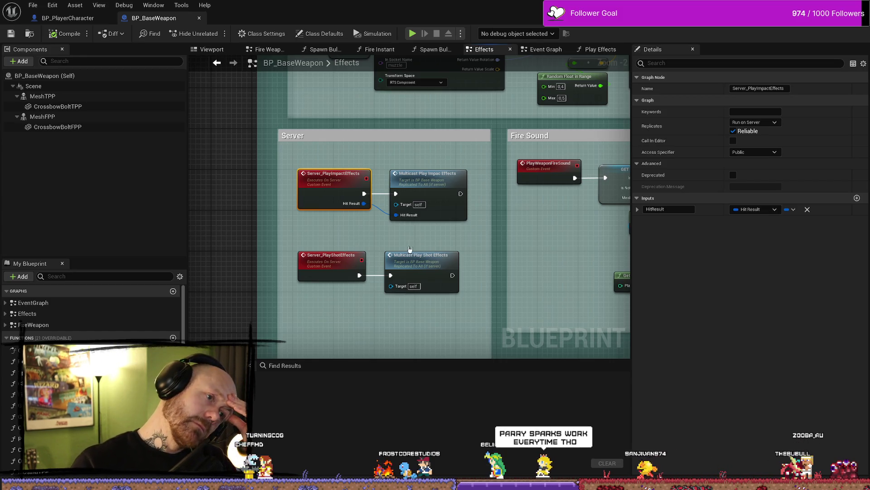
{"action": "left_click", "coordinate": [363, 240]}
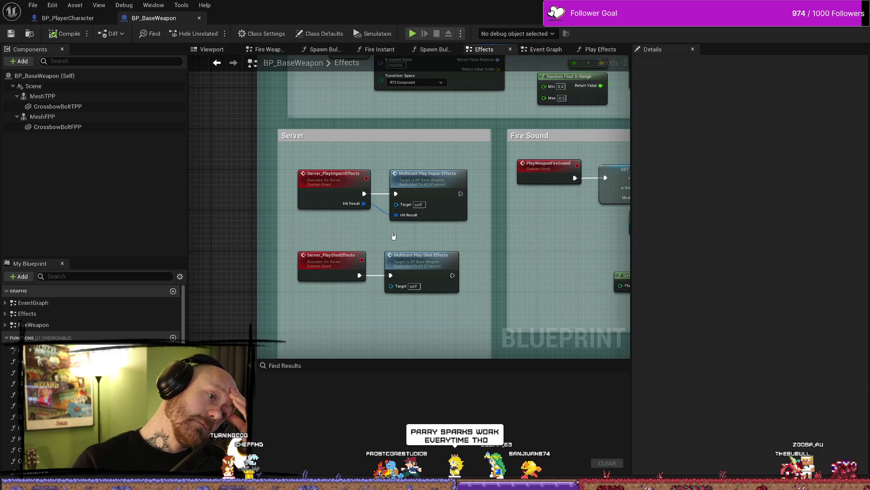
{"action": "double_click", "coordinate": [461, 175]}
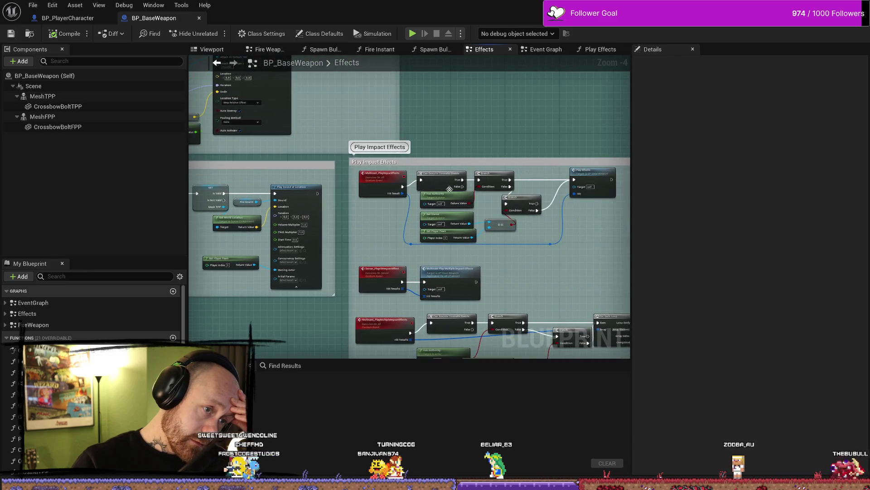
{"action": "scroll", "coordinate": [469, 217], "scroll_direction": "up", "scroll_amount": 2}
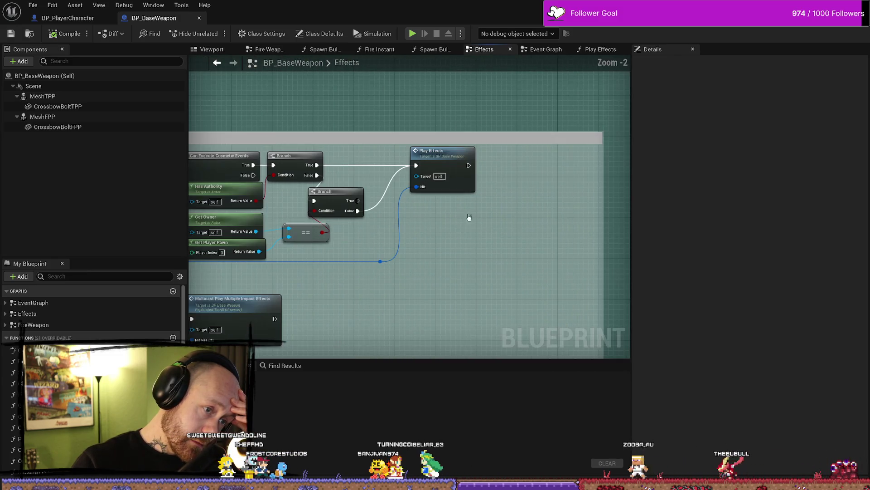
Shift the Play Effects node further right to leave room before it.
{"action": "left_click_drag", "start_coordinate": [498, 175], "coordinate": [534, 176]}
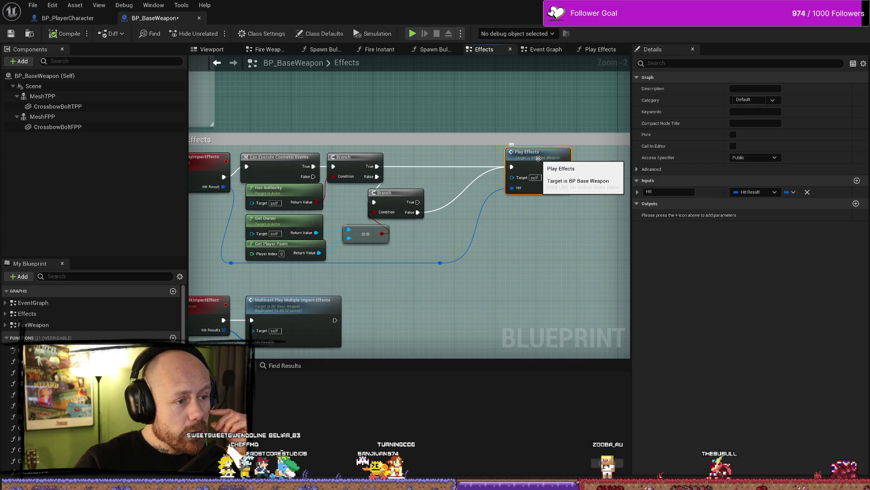
{"action": "left_click_drag", "start_coordinate": [518, 219], "coordinate": [552, 240]}
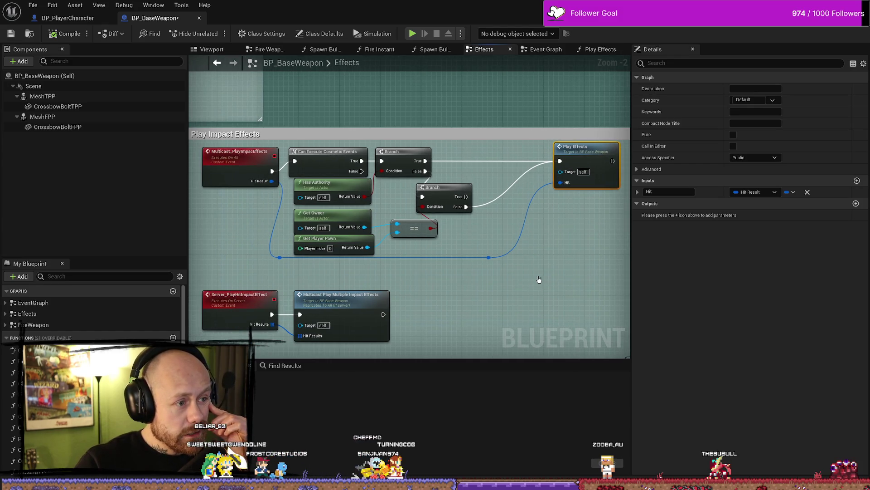
{"action": "left_click", "coordinate": [239, 163]}
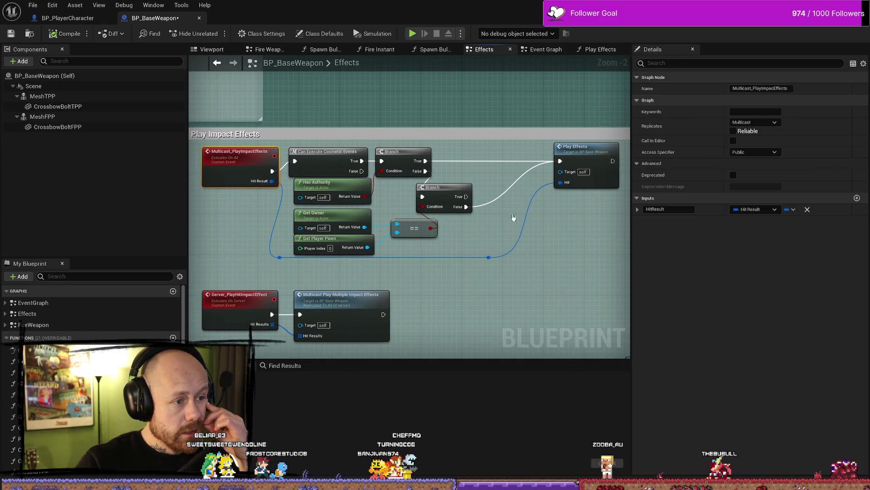
{"action": "left_click_drag", "start_coordinate": [458, 241], "coordinate": [430, 204]}
{"action": "left_click_drag", "start_coordinate": [570, 267], "coordinate": [512, 253]}
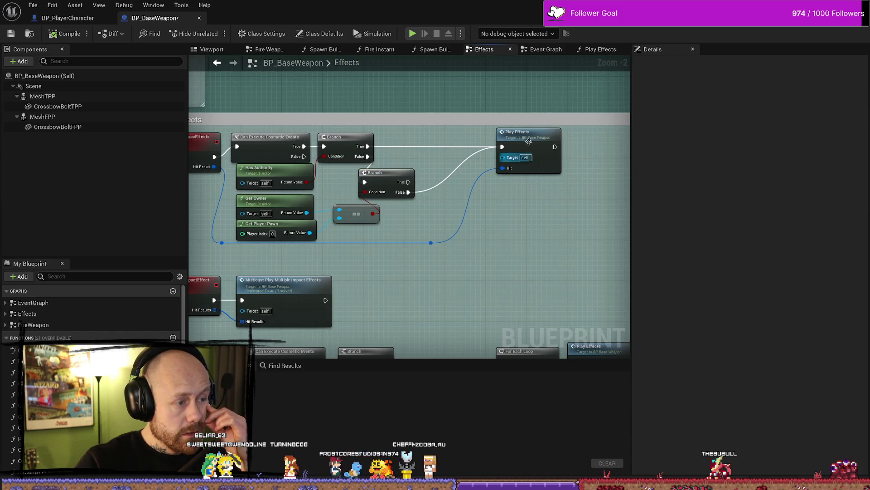
{"action": "left_click_drag", "start_coordinate": [529, 142], "coordinate": [574, 138]}
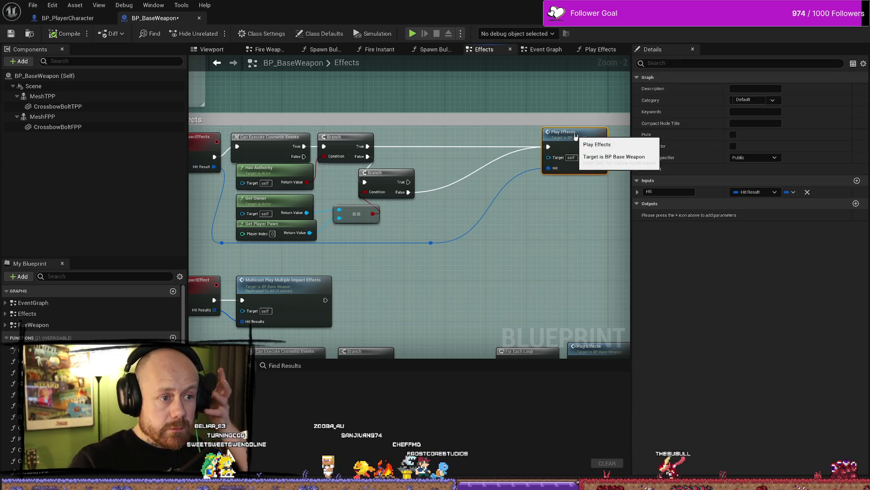
{"action": "left_click_drag", "start_coordinate": [195, 145], "coordinate": [301, 144]}
Pull a new connection off the Hit wire to add a Hit Result node.
{"action": "left_click", "coordinate": [301, 144]}
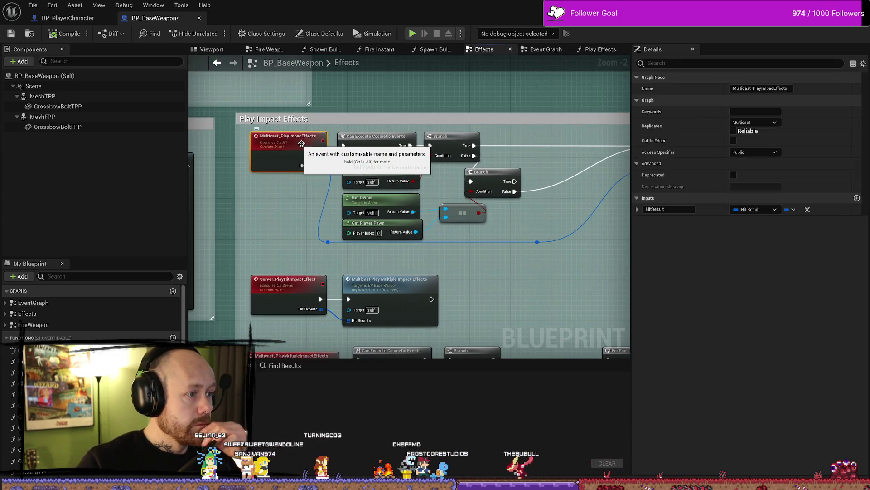
{"action": "left_click_drag", "start_coordinate": [538, 140], "coordinate": [394, 136]}
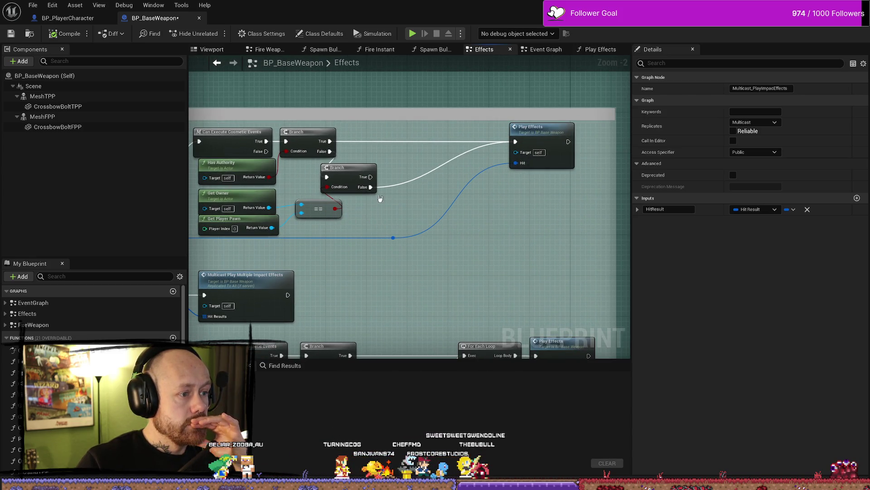
{"action": "mouse_move", "coordinate": [390, 222]}
{"action": "left_mouse_down"}
{"action": "mouse_move", "coordinate": [472, 215]}
{"action": "mouse_move", "coordinate": [421, 213]}
{"action": "left_mouse_up"}
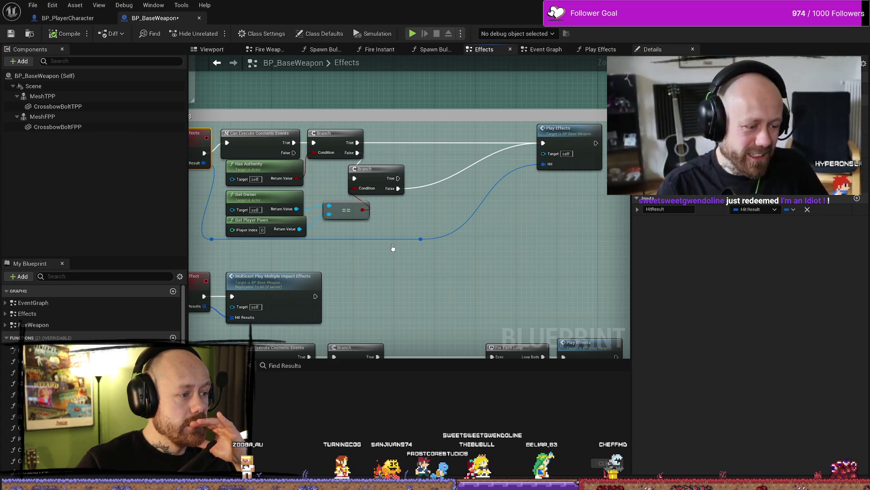
{"action": "mouse_move", "coordinate": [421, 239]}
{"action": "left_mouse_down"}
{"action": "mouse_move", "coordinate": [421, 252]}
{"action": "mouse_move", "coordinate": [440, 264]}
{"action": "left_mouse_up"}
{"action": "left_click", "coordinate": [436, 214]}
Add a Break Hit Result node on the Hit wire and expand its outputs.
{"action": "type", "text": "break"}
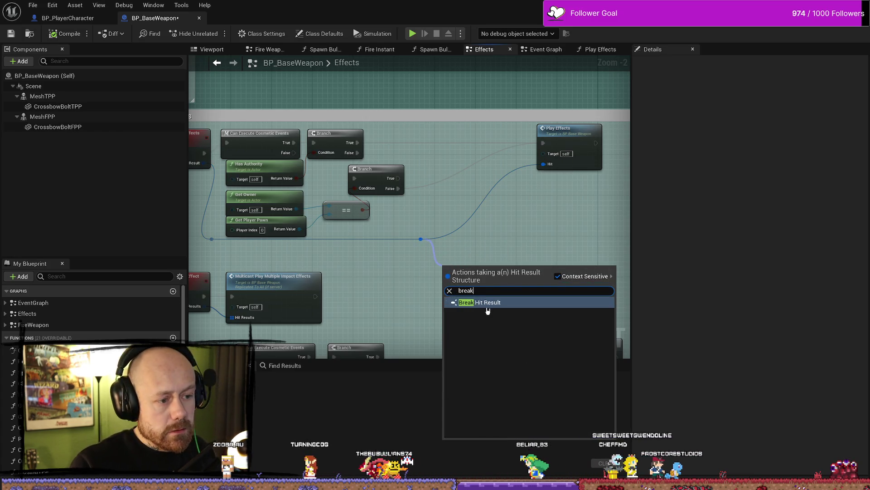
{"action": "left_click", "coordinate": [488, 308]}
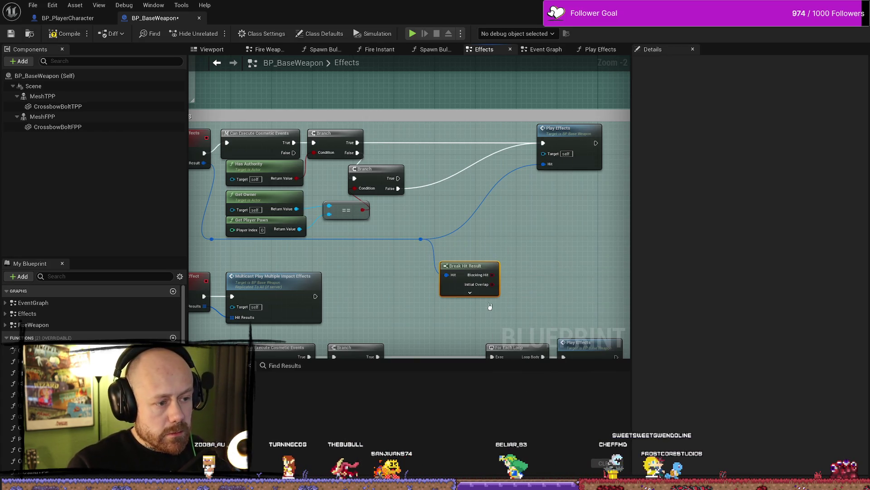
{"action": "left_click", "coordinate": [478, 288]}
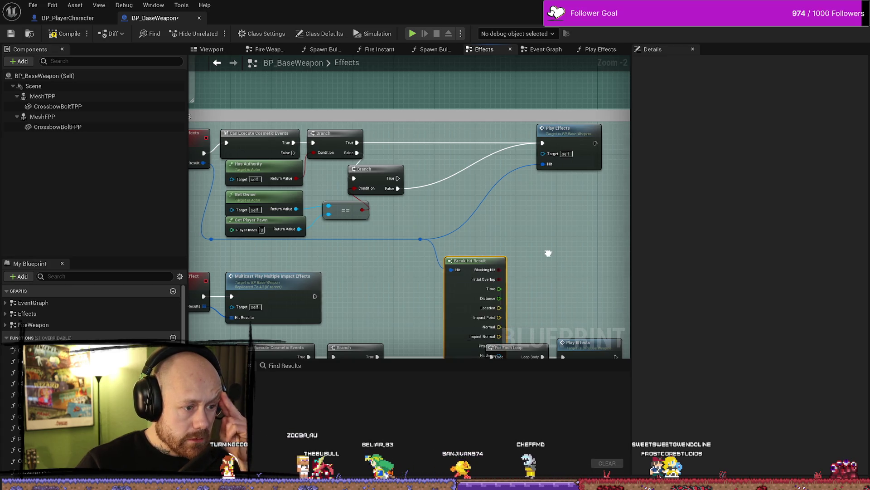
{"action": "left_click_drag", "start_coordinate": [435, 205], "coordinate": [425, 169]}
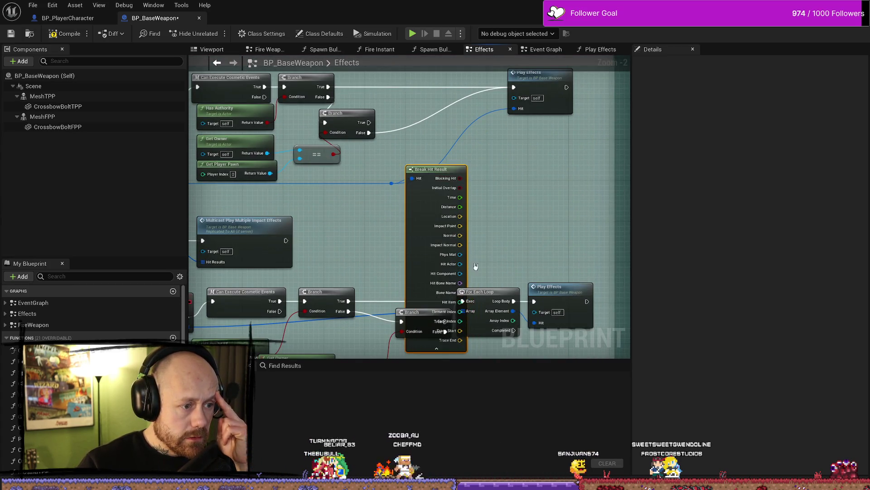
Add a Cast To BP_PlayerCharacter from Hit Actor, fed by the Branch False output.
{"action": "left_click_drag", "start_coordinate": [460, 264], "coordinate": [494, 216]}
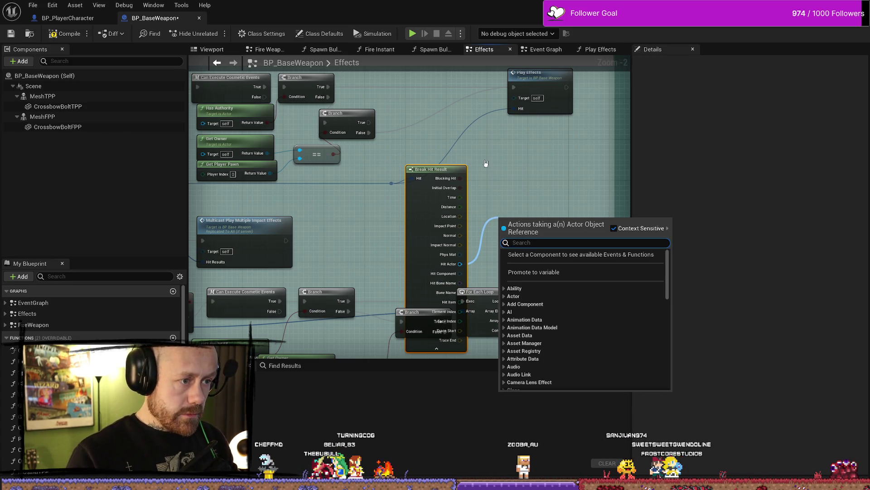
{"action": "type", "text": "cast"}
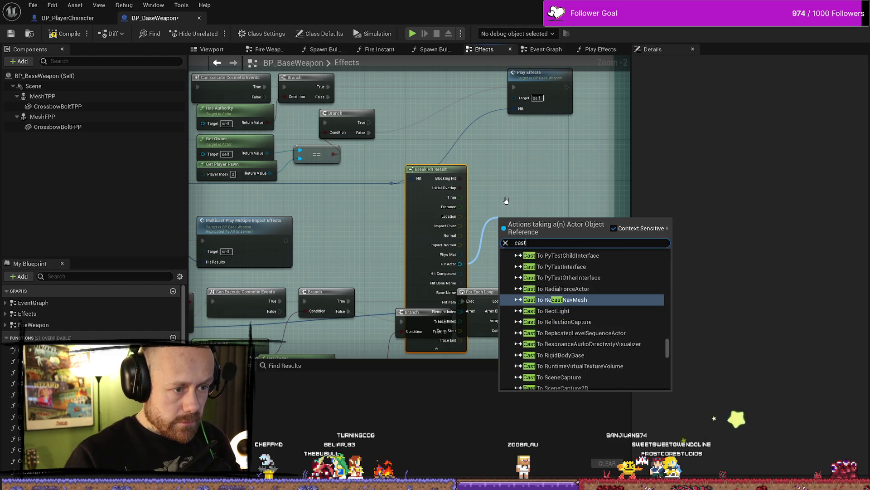
{"action": "type", "text": " to c"}
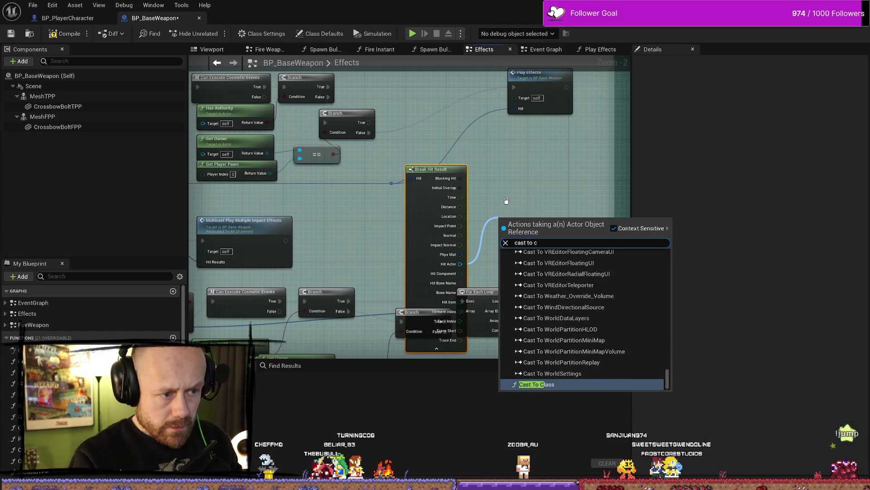
{"action": "type", "text": "ha"}
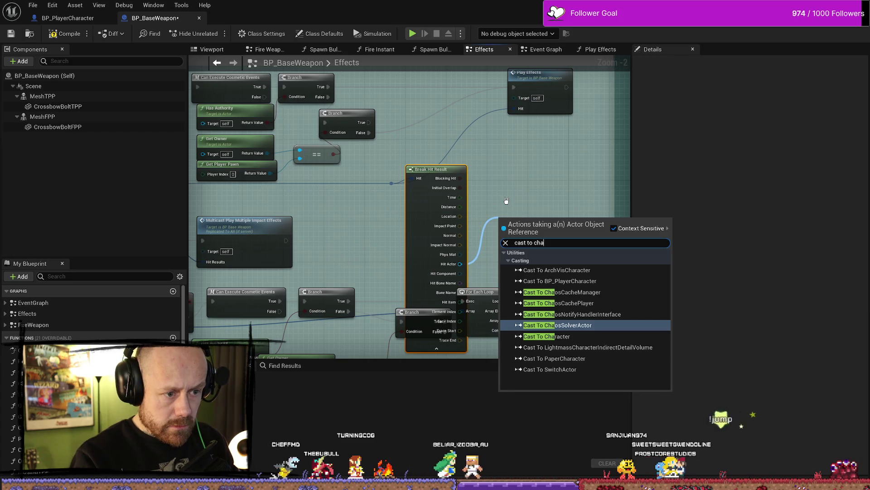
{"action": "key", "text": "Up"}
{"action": "key", "text": "Up"}
{"action": "key", "text": "Up"}
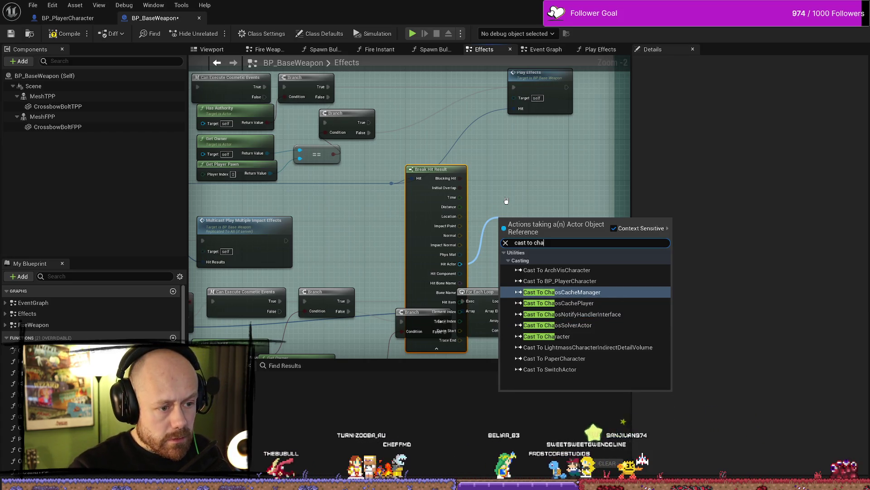
{"action": "key", "text": "Up"}
{"action": "key", "text": "Return"}
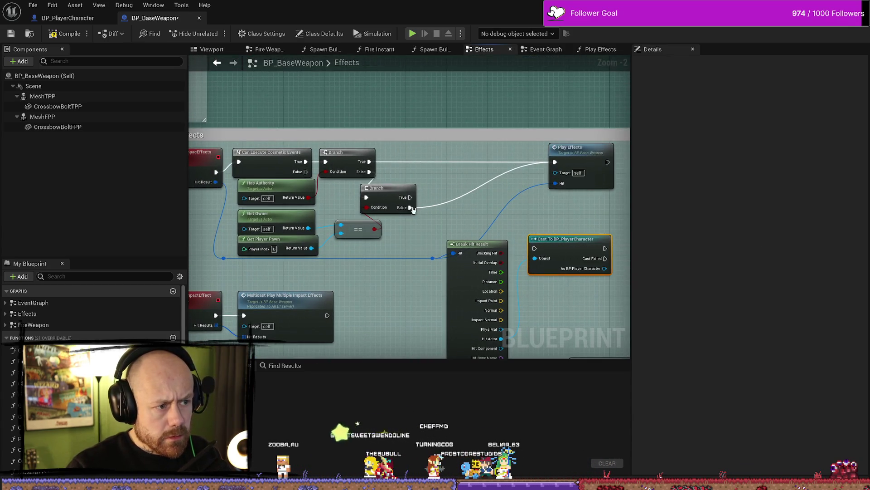
{"action": "mouse_move", "coordinate": [410, 208]}
{"action": "left_mouse_down"}
{"action": "mouse_move", "coordinate": [537, 249]}
{"action": "mouse_move", "coordinate": [472, 214]}
{"action": "left_mouse_up"}
{"action": "key", "text": "Escape"}
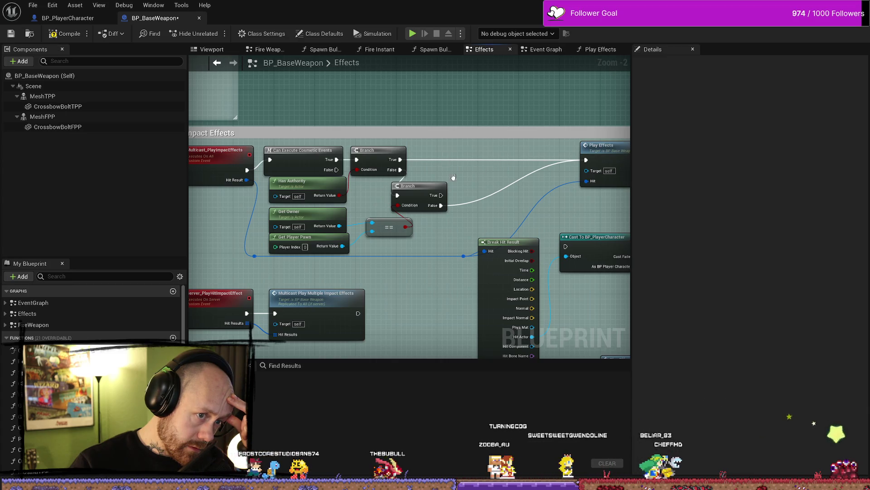
Review the new nodes and open the Play Effects function graph.
{"action": "left_click_drag", "start_coordinate": [226, 195], "coordinate": [244, 195]}
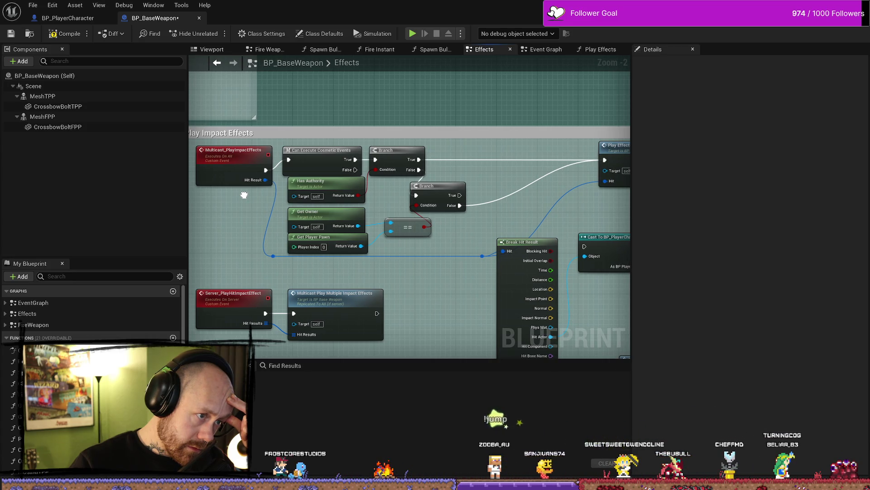
{"action": "left_click_drag", "start_coordinate": [244, 195], "coordinate": [234, 194]}
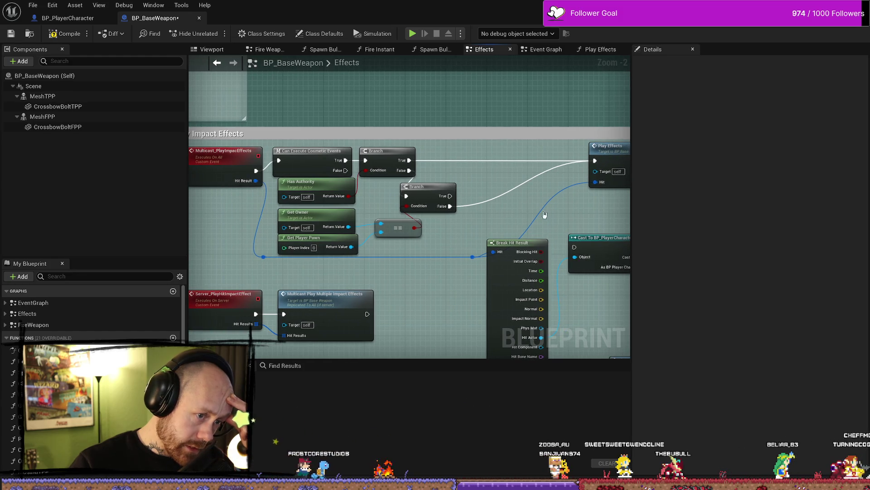
{"action": "left_click_drag", "start_coordinate": [545, 215], "coordinate": [441, 210]}
{"action": "double_click", "coordinate": [528, 150]}
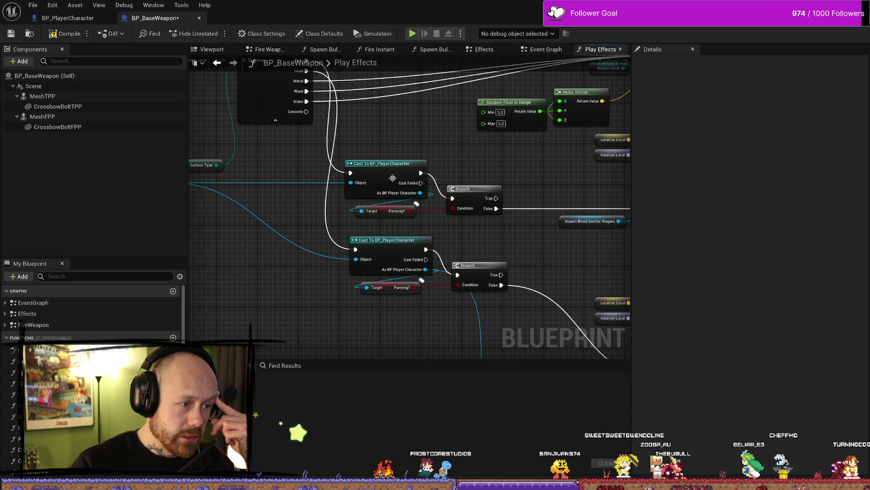
Inspect the existing Cast and Branch nodes and get an overview of the Play Effects graph.
{"action": "left_click", "coordinate": [392, 178]}
{"action": "left_click", "coordinate": [285, 290]}
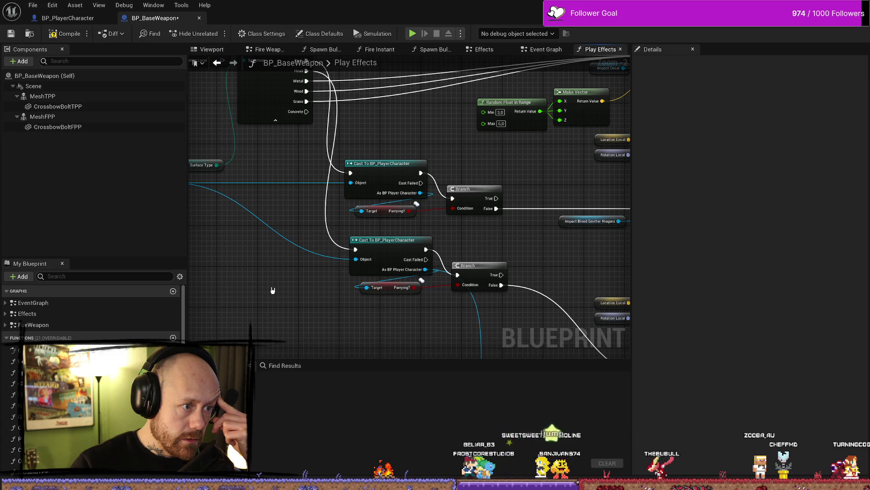
{"action": "left_click_drag", "start_coordinate": [272, 290], "coordinate": [335, 314]}
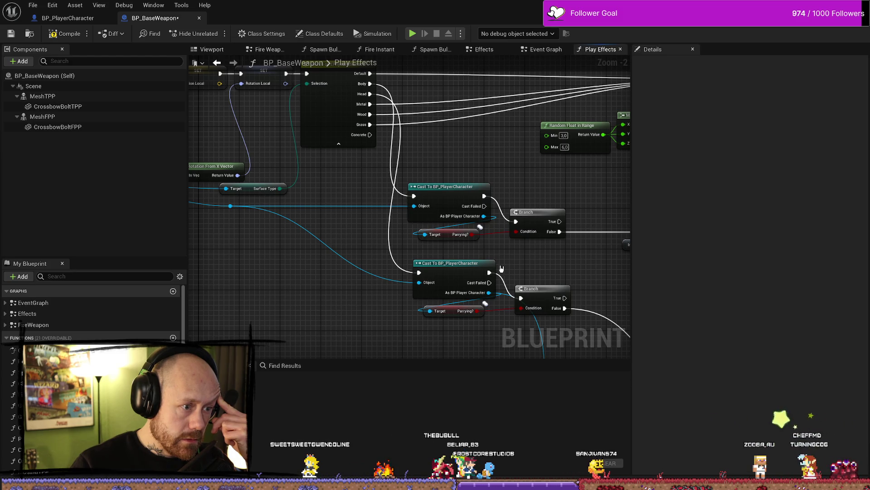
{"action": "scroll", "coordinate": [463, 265], "scroll_direction": "down", "scroll_amount": 2}
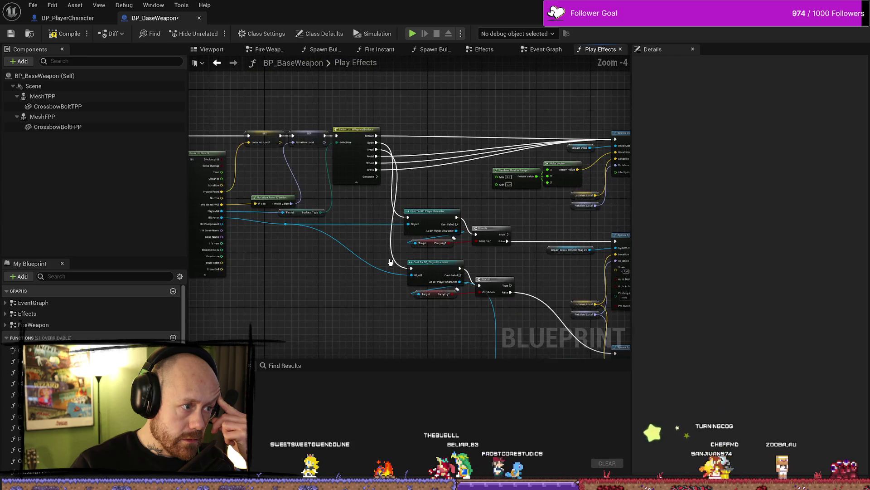
{"action": "mouse_move", "coordinate": [321, 262]}
{"action": "left_mouse_down"}
{"action": "mouse_move", "coordinate": [441, 259]}
{"action": "mouse_move", "coordinate": [311, 263]}
{"action": "mouse_move", "coordinate": [385, 274]}
{"action": "mouse_move", "coordinate": [340, 228]}
{"action": "left_mouse_up"}
{"action": "scroll", "coordinate": [385, 274], "scroll_direction": "up", "scroll_amount": 2}
Wire the Body case of Switch on EPhysicalSurface to Spawn System at Location.
{"action": "left_click_drag", "start_coordinate": [424, 127], "coordinate": [435, 180]}
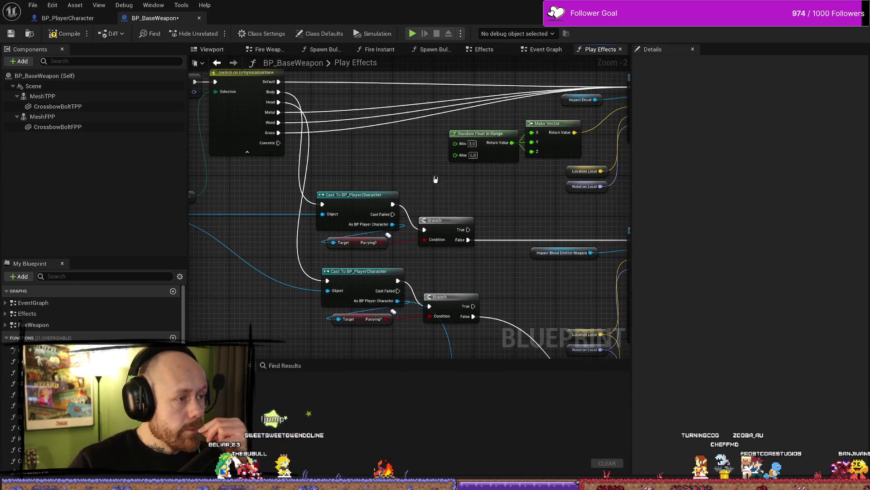
{"action": "left_click_drag", "start_coordinate": [369, 152], "coordinate": [351, 134]}
{"action": "mouse_move", "coordinate": [261, 74]}
{"action": "left_mouse_down"}
{"action": "mouse_move", "coordinate": [443, 179]}
{"action": "mouse_move", "coordinate": [610, 219]}
{"action": "mouse_move", "coordinate": [593, 221]}
{"action": "left_mouse_up"}
{"action": "mouse_move", "coordinate": [247, 111]}
{"action": "left_mouse_down"}
{"action": "mouse_move", "coordinate": [416, 228]}
{"action": "mouse_move", "coordinate": [605, 291]}
{"action": "mouse_move", "coordinate": [485, 232]}
{"action": "mouse_move", "coordinate": [489, 243]}
{"action": "left_mouse_up"}
{"action": "mouse_move", "coordinate": [281, 276]}
{"action": "left_mouse_down"}
{"action": "mouse_move", "coordinate": [375, 274]}
{"action": "mouse_move", "coordinate": [358, 290]}
{"action": "mouse_move", "coordinate": [369, 247]}
{"action": "mouse_move", "coordinate": [259, 117]}
{"action": "mouse_move", "coordinate": [383, 226]}
{"action": "left_mouse_up"}
Delete the cast, Branch and Parrying? nodes, review the Spawn System nodes, then undo the deletion.
{"action": "key", "text": "Delete"}
{"action": "scroll", "coordinate": [383, 226], "scroll_direction": "down", "scroll_amount": 4}
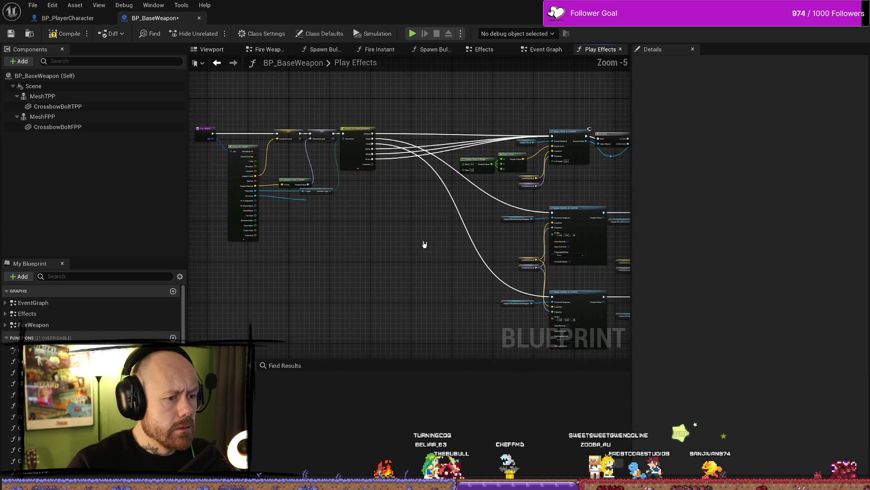
{"action": "mouse_move", "coordinate": [438, 270]}
{"action": "left_mouse_down"}
{"action": "mouse_move", "coordinate": [408, 216]}
{"action": "mouse_move", "coordinate": [408, 196]}
{"action": "left_mouse_up"}
{"action": "scroll", "coordinate": [408, 215], "scroll_direction": "up", "scroll_amount": 1}
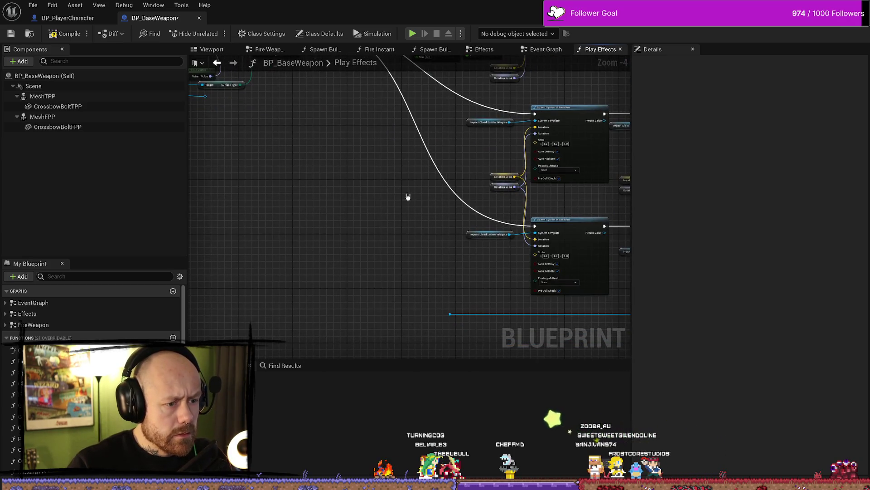
{"action": "mouse_move", "coordinate": [223, 113]}
{"action": "left_mouse_down"}
{"action": "mouse_move", "coordinate": [260, 136]}
{"action": "mouse_move", "coordinate": [482, 334]}
{"action": "left_mouse_up"}
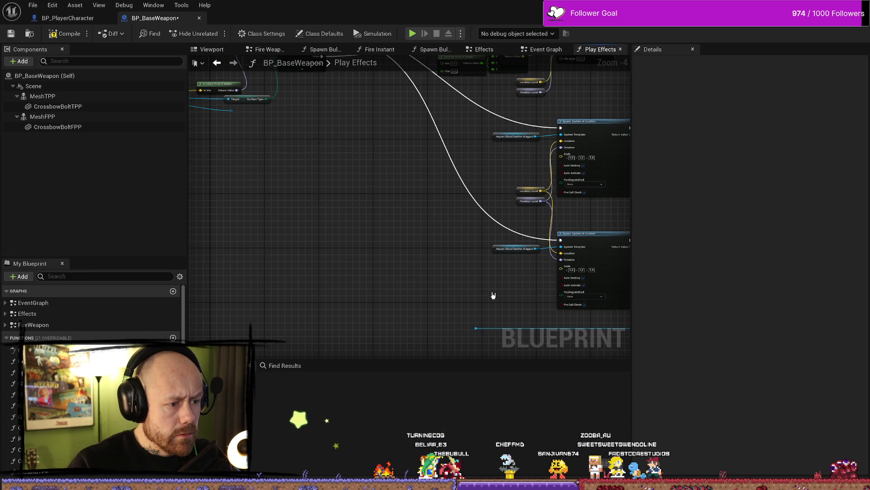
{"action": "mouse_move", "coordinate": [493, 295]}
{"action": "left_mouse_down"}
{"action": "mouse_move", "coordinate": [285, 261]}
{"action": "mouse_move", "coordinate": [227, 240]}
{"action": "left_mouse_up"}
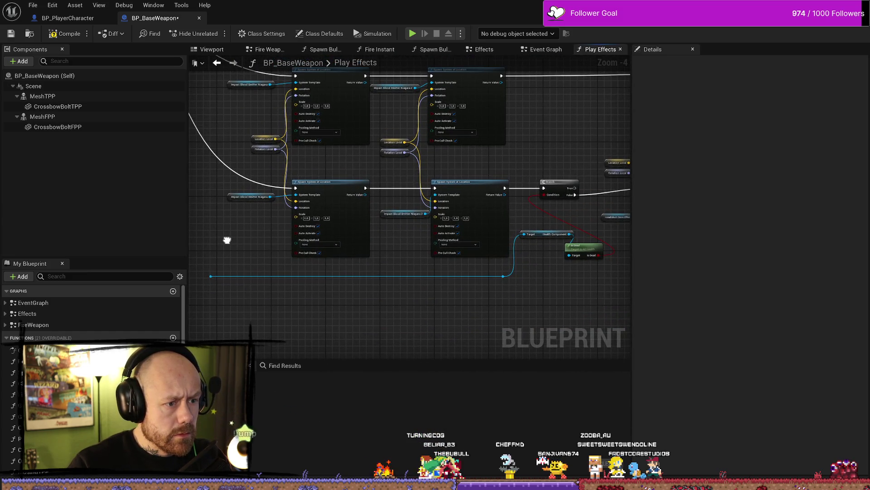
{"action": "scroll", "coordinate": [529, 277], "scroll_direction": "up", "scroll_amount": 2}
{"action": "mouse_move", "coordinate": [508, 266]}
{"action": "left_mouse_down"}
{"action": "mouse_move", "coordinate": [443, 277]}
{"action": "mouse_move", "coordinate": [478, 292]}
{"action": "left_mouse_up"}
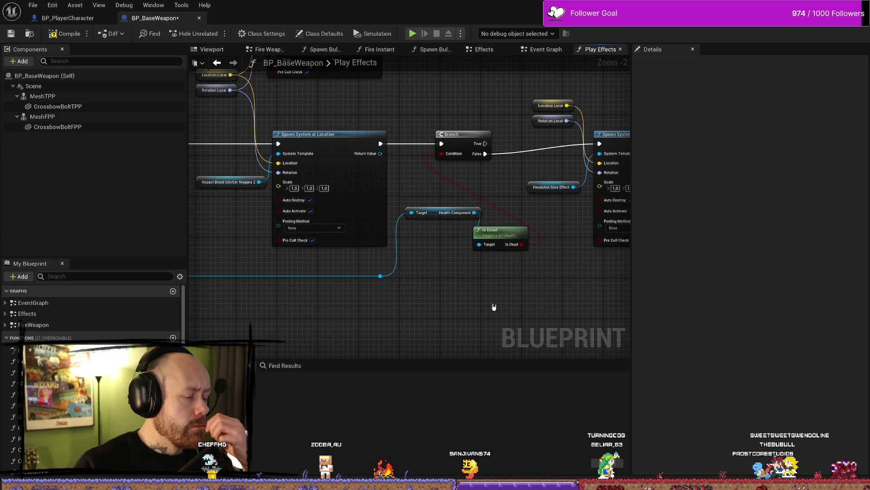
{"action": "left_click_drag", "start_coordinate": [379, 308], "coordinate": [287, 307]}
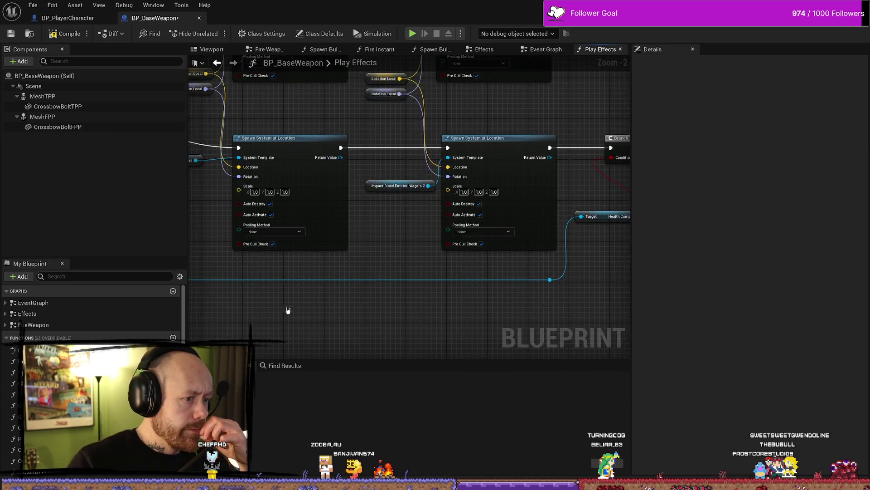
{"action": "scroll", "coordinate": [375, 264], "scroll_direction": "down", "scroll_amount": 2}
{"action": "mouse_move", "coordinate": [375, 264]}
{"action": "left_mouse_down"}
{"action": "mouse_move", "coordinate": [467, 320]}
{"action": "mouse_move", "coordinate": [419, 256]}
{"action": "mouse_move", "coordinate": [388, 250]}
{"action": "mouse_move", "coordinate": [390, 291]}
{"action": "left_mouse_up"}
{"action": "scroll", "coordinate": [336, 243], "scroll_direction": "down", "scroll_amount": 2}
{"action": "scroll", "coordinate": [385, 249], "scroll_direction": "up", "scroll_amount": 3}
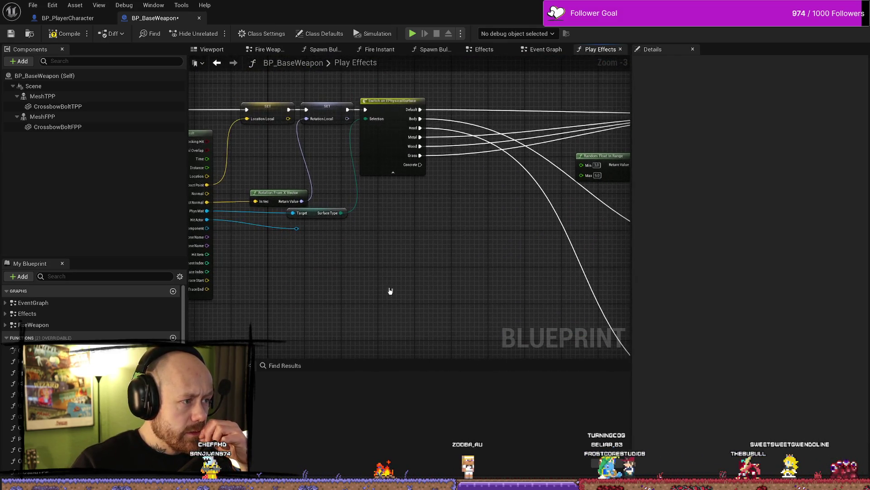
{"action": "mouse_move", "coordinate": [460, 283]}
{"action": "left_mouse_down"}
{"action": "mouse_move", "coordinate": [385, 243]}
{"action": "mouse_move", "coordinate": [359, 203]}
{"action": "left_mouse_up"}
{"action": "scroll", "coordinate": [357, 225], "scroll_direction": "down", "scroll_amount": 2}
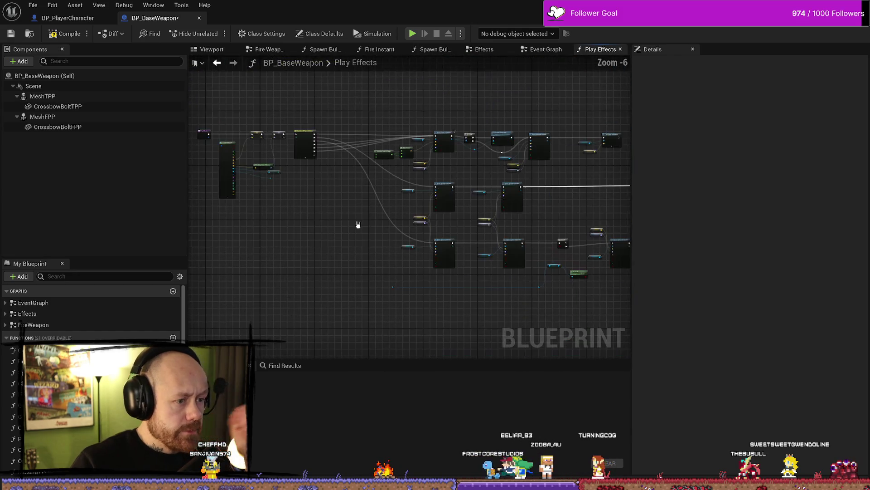
{"action": "key", "text": "ctrl+z"}
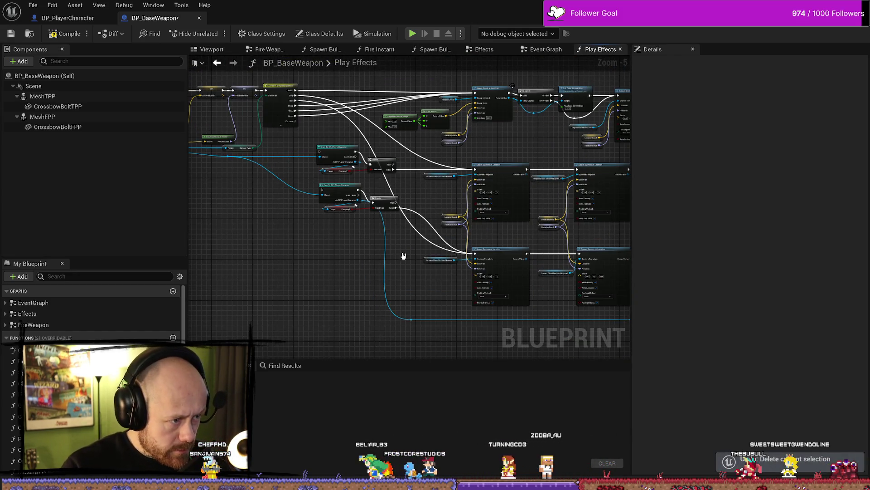
Delete the upper Cast, Branch and Parrying? node set.
{"action": "scroll", "coordinate": [384, 243], "scroll_direction": "up", "scroll_amount": 2}
{"action": "mouse_move", "coordinate": [371, 238]}
{"action": "left_mouse_down"}
{"action": "mouse_move", "coordinate": [360, 294]}
{"action": "mouse_move", "coordinate": [536, 331]}
{"action": "mouse_move", "coordinate": [379, 305]}
{"action": "mouse_move", "coordinate": [416, 228]}
{"action": "left_mouse_up"}
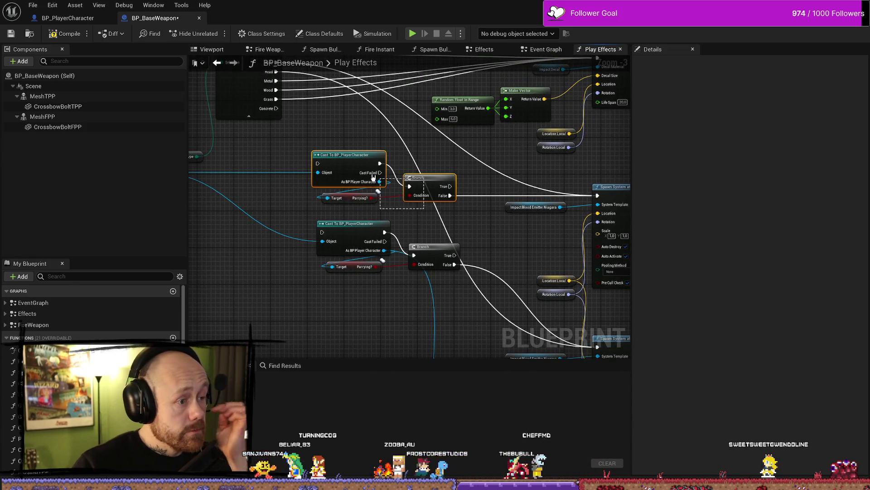
{"action": "left_click_drag", "start_coordinate": [373, 177], "coordinate": [367, 174]}
{"action": "key", "text": "Delete"}
Connect the Head output to the remaining cast and move the Play Effects entry node left.
{"action": "scroll", "coordinate": [423, 176], "scroll_direction": "down", "scroll_amount": 1}
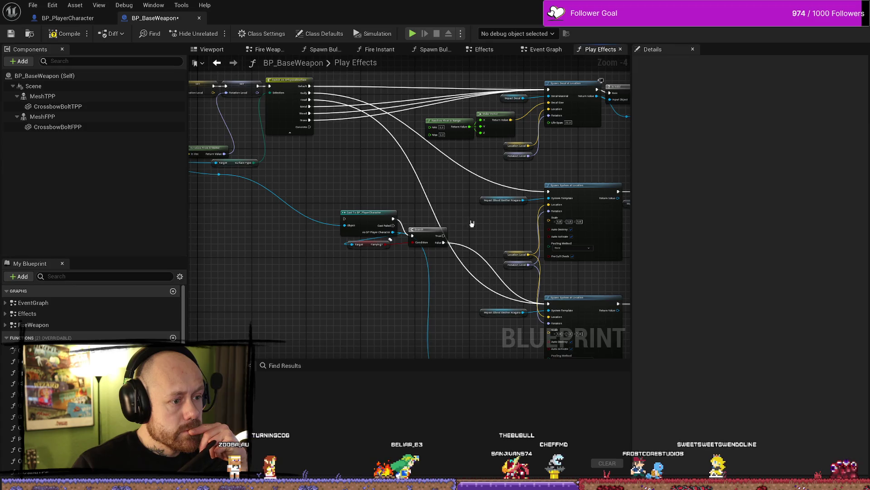
{"action": "mouse_move", "coordinate": [472, 223]}
{"action": "left_mouse_down"}
{"action": "mouse_move", "coordinate": [402, 249]}
{"action": "mouse_move", "coordinate": [387, 156]}
{"action": "mouse_move", "coordinate": [397, 198]}
{"action": "left_mouse_up"}
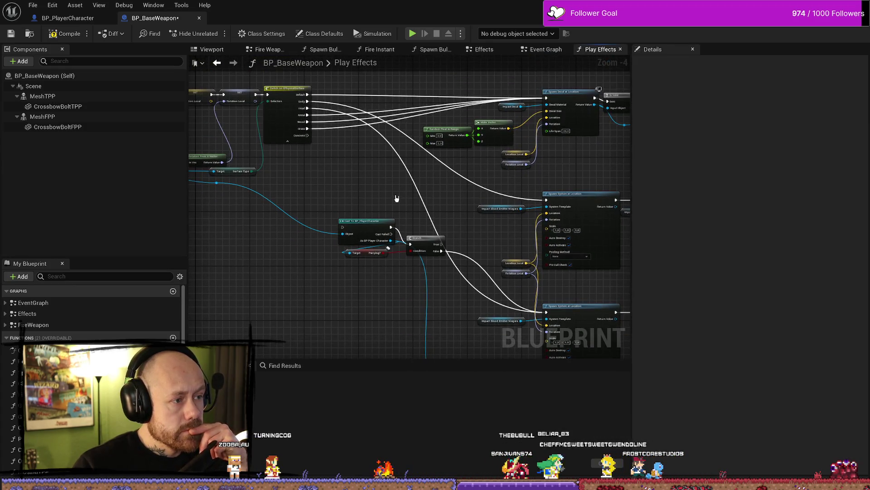
{"action": "mouse_move", "coordinate": [308, 108]}
{"action": "left_mouse_down"}
{"action": "mouse_move", "coordinate": [332, 228]}
{"action": "mouse_move", "coordinate": [343, 228]}
{"action": "left_mouse_up"}
{"action": "left_click_drag", "start_coordinate": [464, 313], "coordinate": [401, 271]}
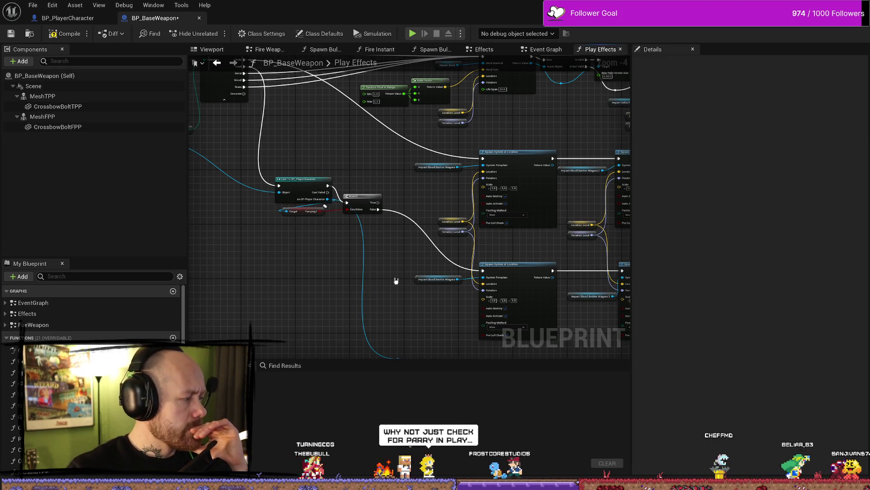
{"action": "mouse_move", "coordinate": [396, 280]}
{"action": "left_mouse_down"}
{"action": "mouse_move", "coordinate": [385, 317]}
{"action": "mouse_move", "coordinate": [396, 285]}
{"action": "mouse_move", "coordinate": [412, 287]}
{"action": "mouse_move", "coordinate": [392, 238]}
{"action": "left_mouse_up"}
{"action": "left_click_drag", "start_coordinate": [345, 159], "coordinate": [300, 159]}
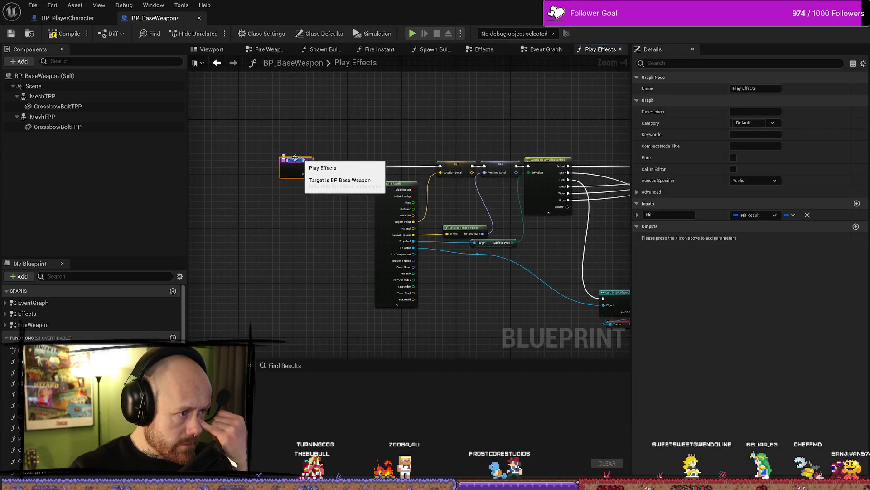
Move the Play Effects entry node back right and follow the wires to the Spawn System nodes.
{"action": "left_click", "coordinate": [289, 144]}
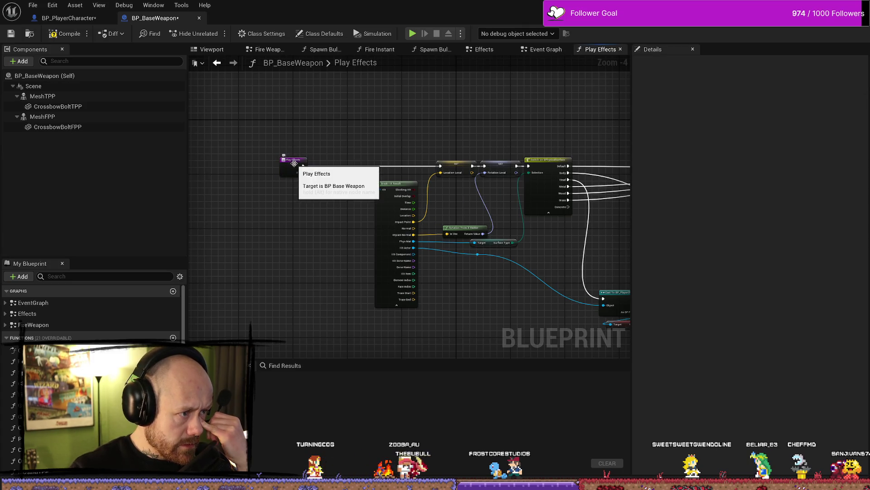
{"action": "left_click_drag", "start_coordinate": [287, 158], "coordinate": [314, 159]}
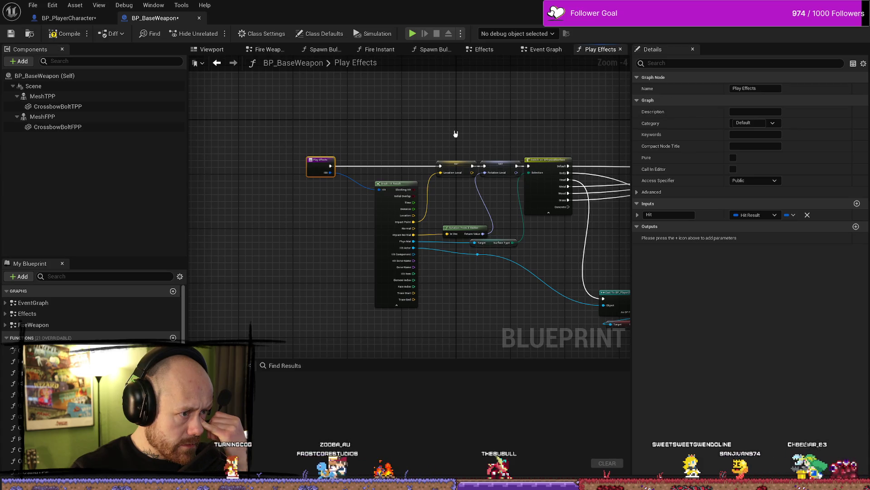
{"action": "mouse_move", "coordinate": [455, 134]}
{"action": "left_mouse_down"}
{"action": "mouse_move", "coordinate": [383, 132]}
{"action": "mouse_move", "coordinate": [397, 107]}
{"action": "mouse_move", "coordinate": [353, 127]}
{"action": "mouse_move", "coordinate": [268, 136]}
{"action": "left_mouse_up"}
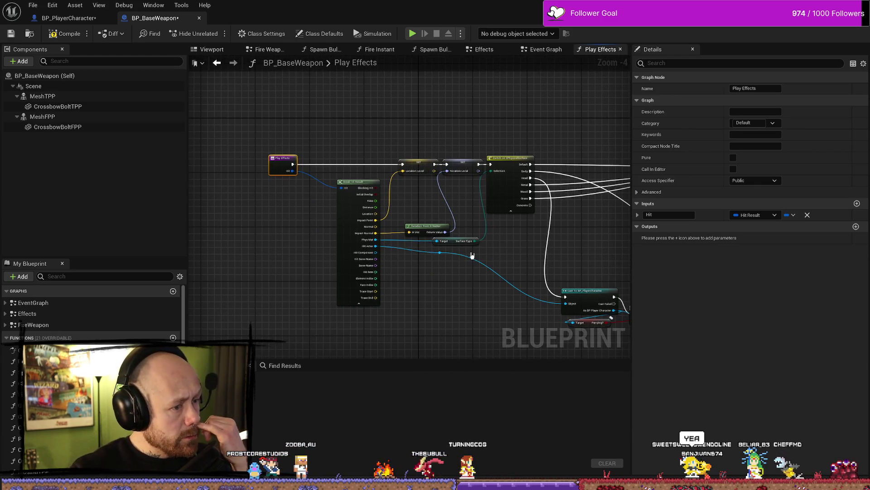
{"action": "left_click_drag", "start_coordinate": [473, 332], "coordinate": [371, 308]}
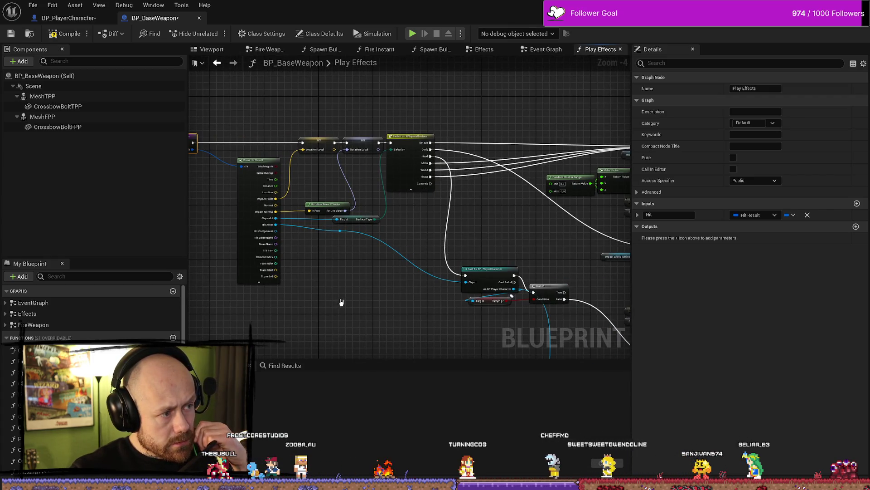
{"action": "mouse_move", "coordinate": [337, 306]}
{"action": "left_mouse_down"}
{"action": "mouse_move", "coordinate": [398, 307]}
{"action": "mouse_move", "coordinate": [342, 301]}
{"action": "mouse_move", "coordinate": [379, 288]}
{"action": "mouse_move", "coordinate": [358, 261]}
{"action": "mouse_move", "coordinate": [412, 238]}
{"action": "left_mouse_up"}
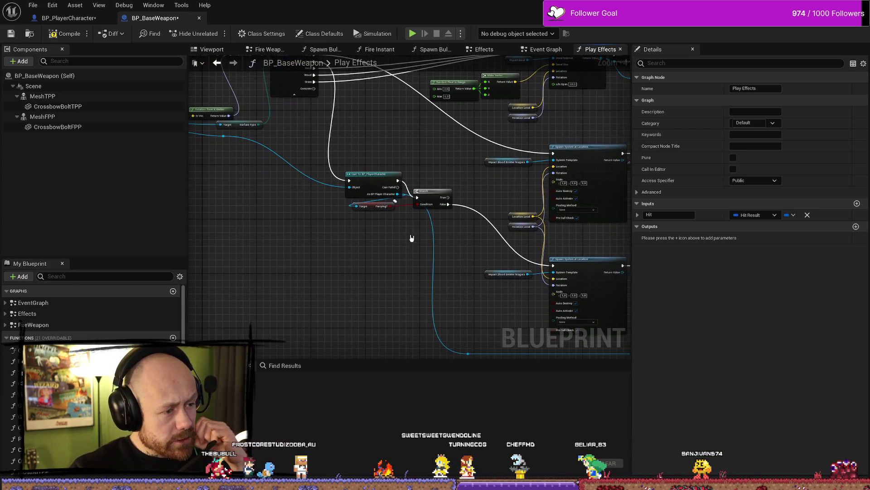
Nudge the Parrying? getter into place and select the cast, Branch, Is Dead and Headshot nodes.
{"action": "left_click_drag", "start_coordinate": [375, 211], "coordinate": [389, 218]}
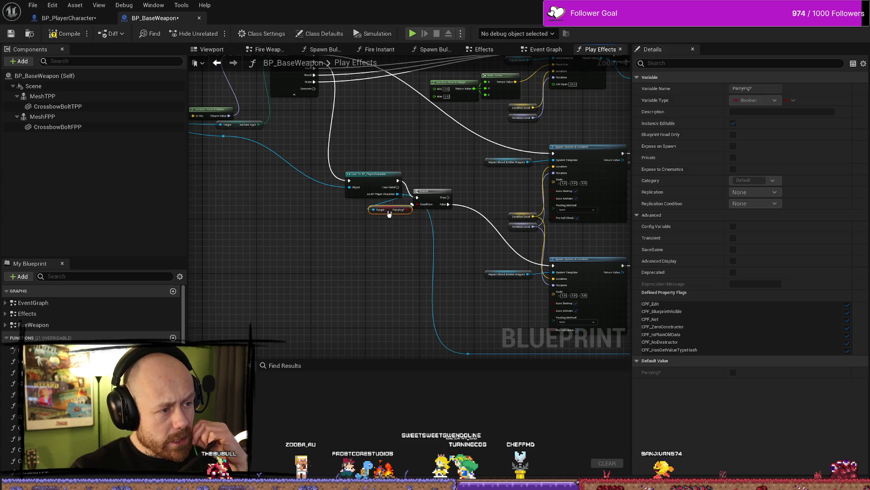
{"action": "left_click_drag", "start_coordinate": [423, 274], "coordinate": [416, 253]}
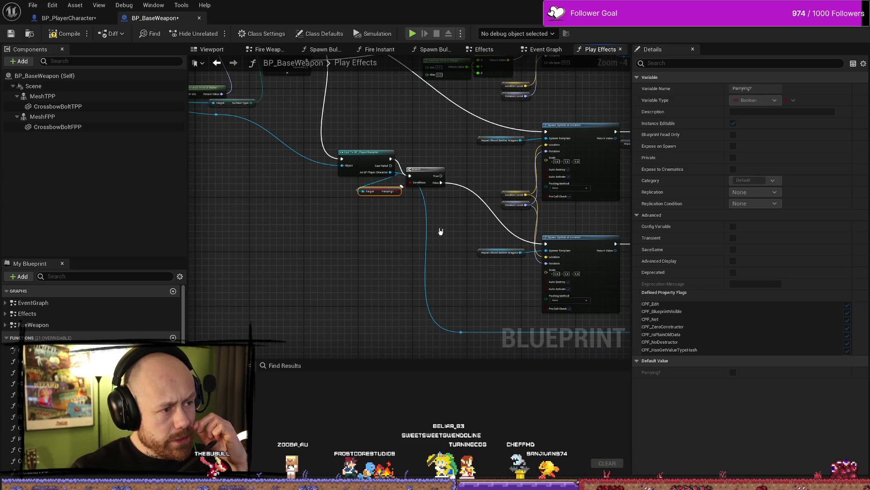
{"action": "left_click_drag", "start_coordinate": [363, 126], "coordinate": [406, 201]}
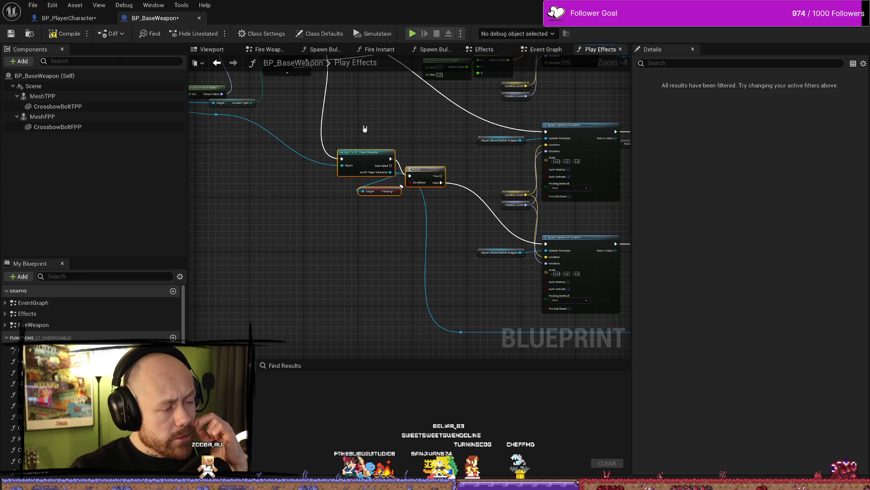
{"action": "left_click_drag", "start_coordinate": [446, 238], "coordinate": [358, 186]}
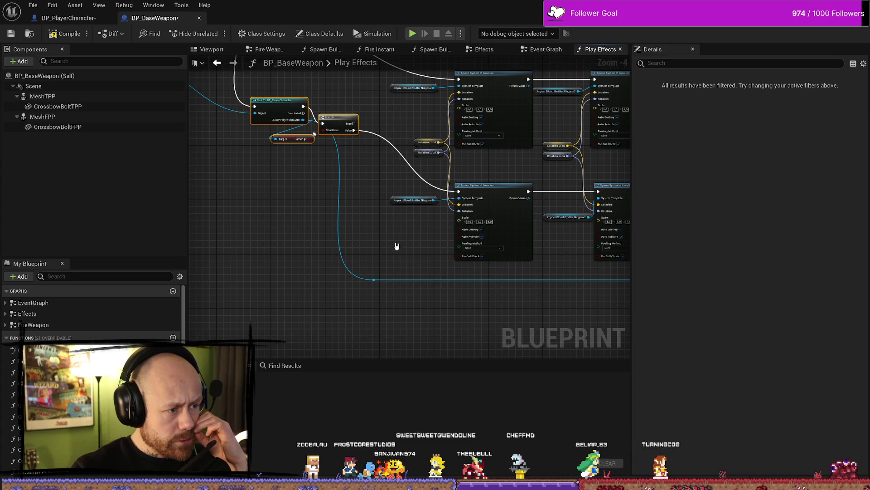
{"action": "mouse_move", "coordinate": [397, 246]}
{"action": "left_mouse_down"}
{"action": "mouse_move", "coordinate": [437, 237]}
{"action": "mouse_move", "coordinate": [385, 247]}
{"action": "mouse_move", "coordinate": [468, 246]}
{"action": "mouse_move", "coordinate": [451, 159]}
{"action": "mouse_move", "coordinate": [439, 157]}
{"action": "left_mouse_up"}
Select the Location Local, Rotation Local and headshot-branch Spawn System nodes to review them.
{"action": "left_click", "coordinate": [562, 305]}
{"action": "left_click_drag", "start_coordinate": [544, 136], "coordinate": [488, 138]}
{"action": "mouse_move", "coordinate": [435, 120]}
{"action": "left_mouse_down"}
{"action": "mouse_move", "coordinate": [510, 143]}
{"action": "mouse_move", "coordinate": [522, 169]}
{"action": "left_mouse_up"}
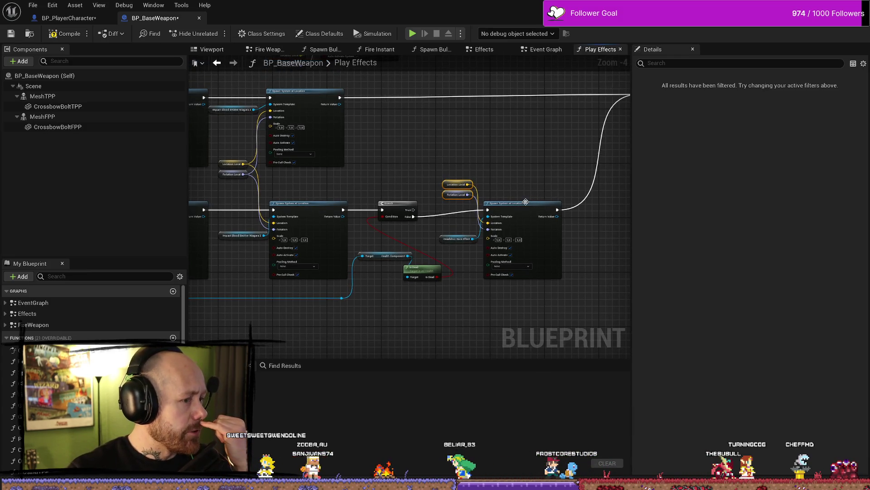
{"action": "mouse_move", "coordinate": [377, 157]}
{"action": "left_mouse_down"}
{"action": "mouse_move", "coordinate": [457, 173]}
{"action": "mouse_move", "coordinate": [440, 160]}
{"action": "left_mouse_up"}
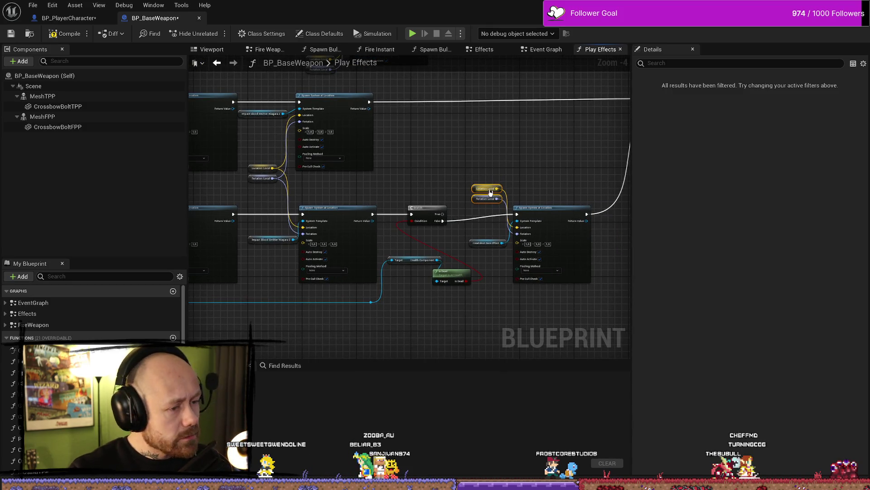
{"action": "left_click", "coordinate": [543, 213]}
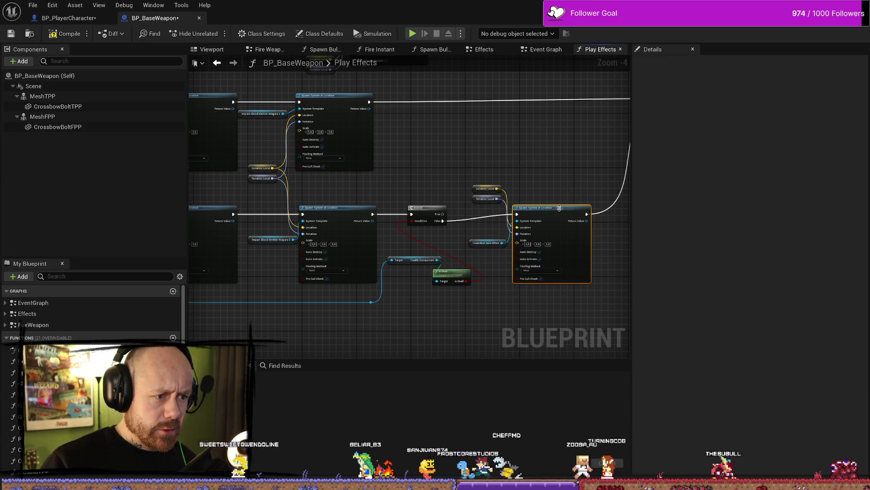
{"action": "mouse_move", "coordinate": [568, 119]}
{"action": "left_mouse_down"}
{"action": "mouse_move", "coordinate": [558, 282]}
{"action": "mouse_move", "coordinate": [415, 283]}
{"action": "left_mouse_up"}
Check the cast and Parrying? Branch layout, then compile BP_BaseWeapon.
{"action": "scroll", "coordinate": [390, 326], "scroll_direction": "down", "scroll_amount": 2}
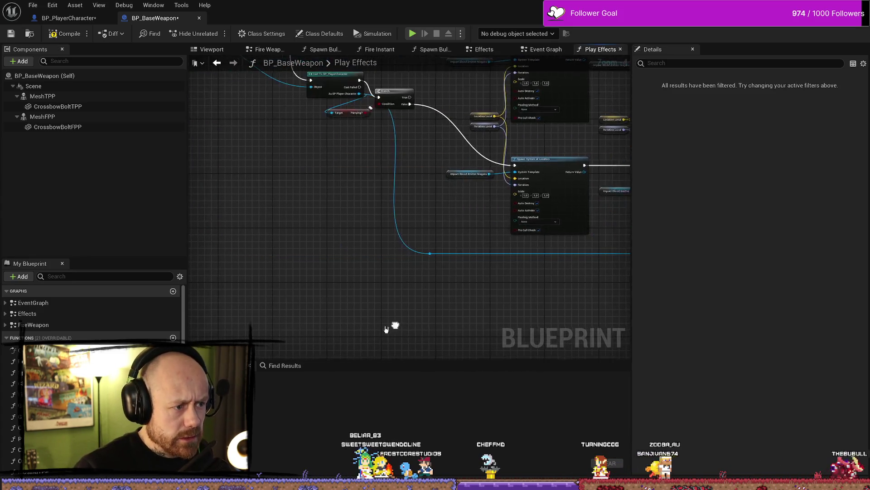
{"action": "scroll", "coordinate": [340, 285], "scroll_direction": "up", "scroll_amount": 6}
{"action": "scroll", "coordinate": [422, 151], "scroll_direction": "down", "scroll_amount": 2}
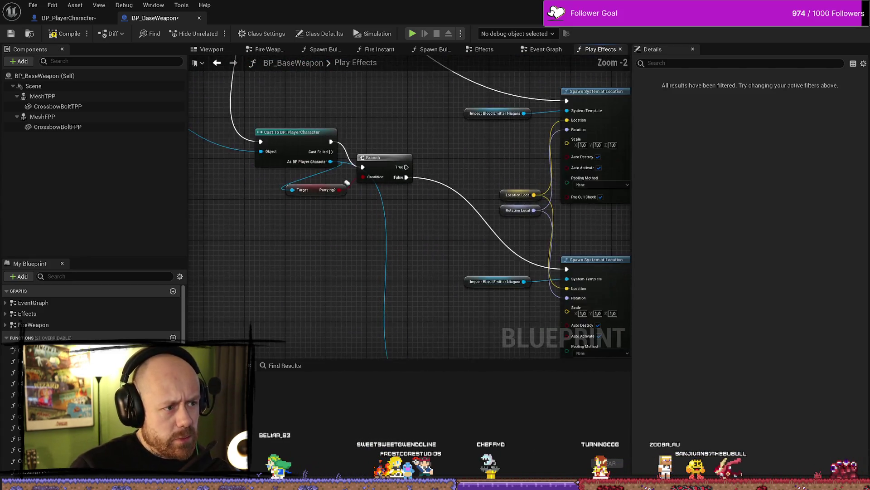
{"action": "scroll", "coordinate": [468, 227], "scroll_direction": "down", "scroll_amount": 1}
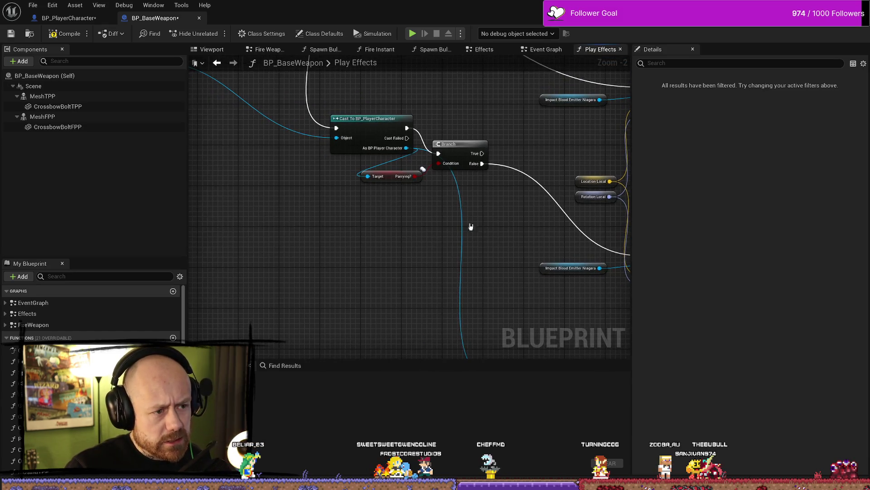
{"action": "scroll", "coordinate": [448, 212], "scroll_direction": "up", "scroll_amount": 1}
{"action": "scroll", "coordinate": [436, 203], "scroll_direction": "down", "scroll_amount": 2}
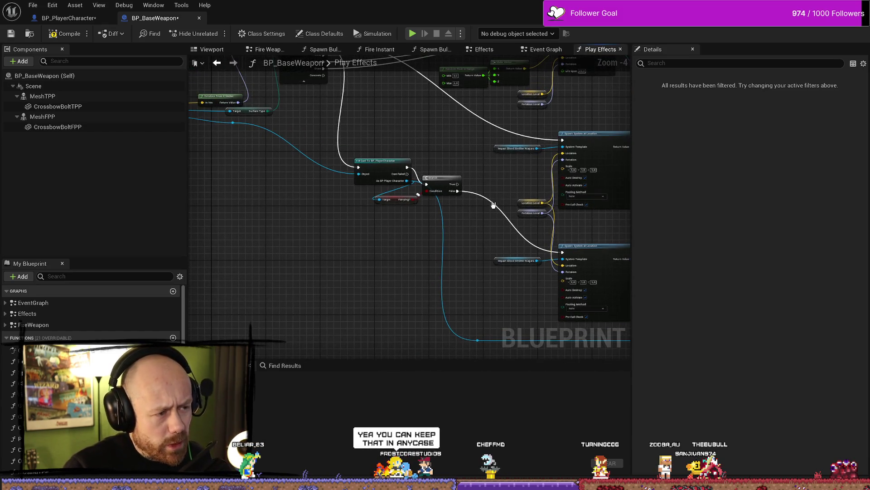
{"action": "left_click_drag", "start_coordinate": [453, 195], "coordinate": [456, 231]}
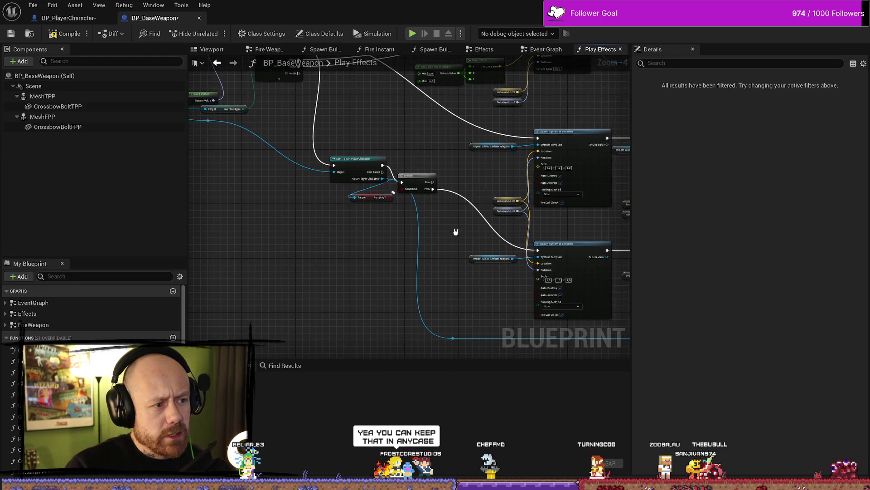
{"action": "left_click_drag", "start_coordinate": [416, 147], "coordinate": [424, 152]}
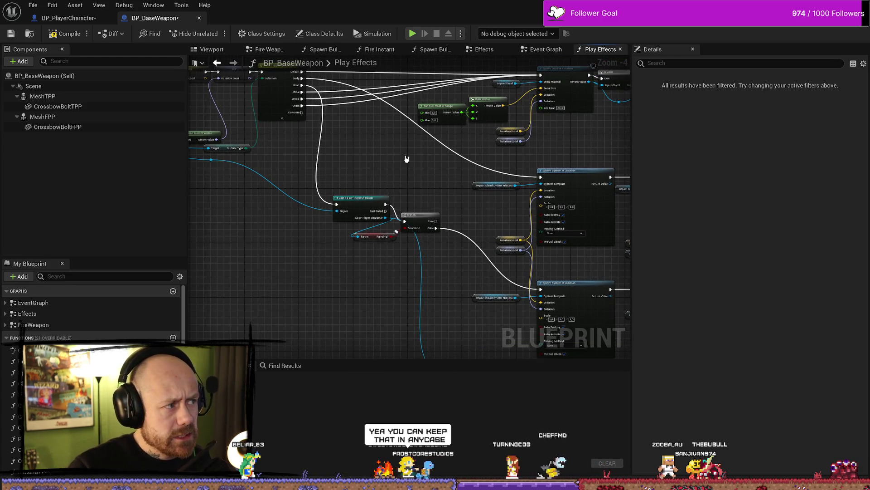
{"action": "left_click", "coordinate": [53, 36]}
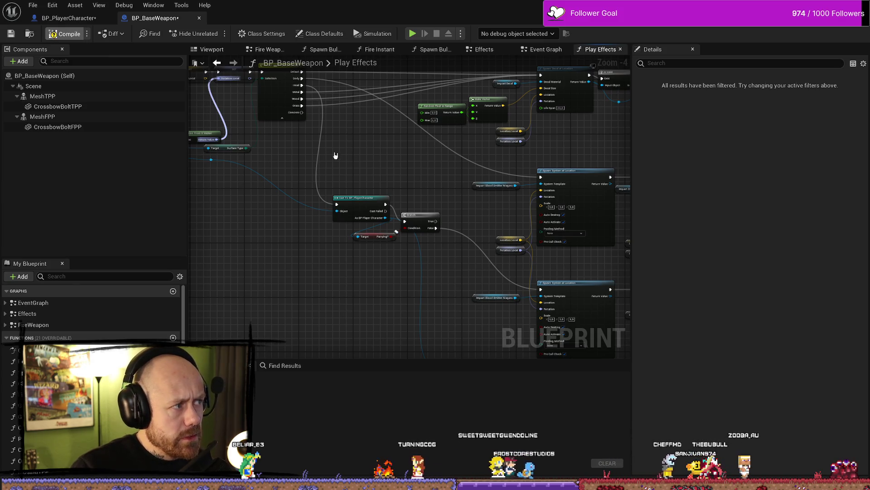
Return to the start of Play Effects, then look through the Event Graph.
{"action": "left_click_drag", "start_coordinate": [266, 225], "coordinate": [431, 293]}
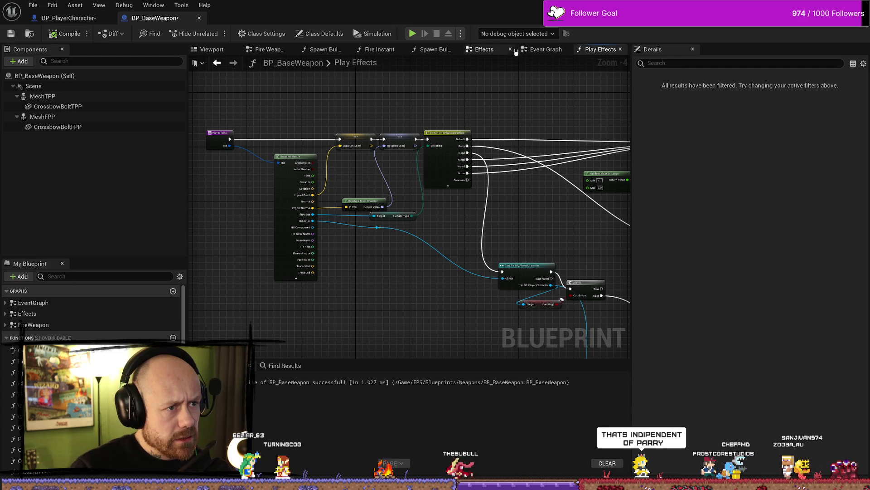
{"action": "left_click", "coordinate": [546, 49]}
{"action": "scroll", "coordinate": [550, 120], "scroll_direction": "down", "scroll_amount": 2}
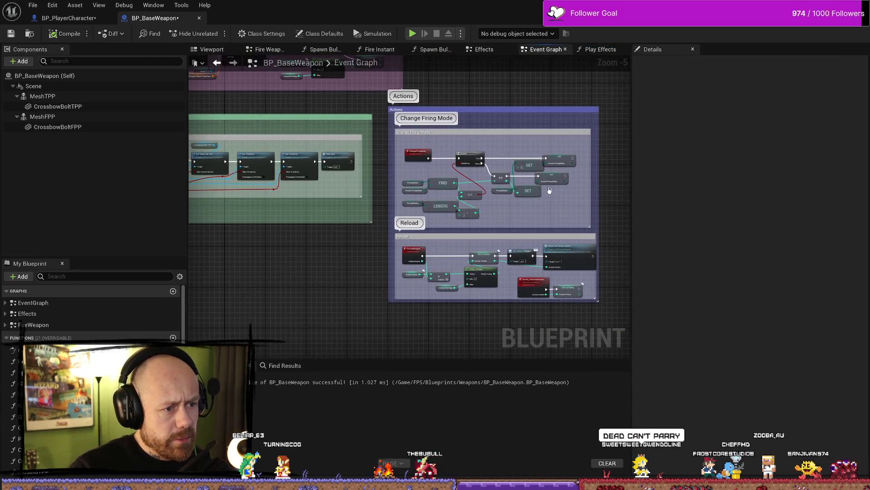
{"action": "scroll", "coordinate": [520, 152], "scroll_direction": "up", "scroll_amount": 3}
{"action": "scroll", "coordinate": [520, 151], "scroll_direction": "down", "scroll_amount": 3}
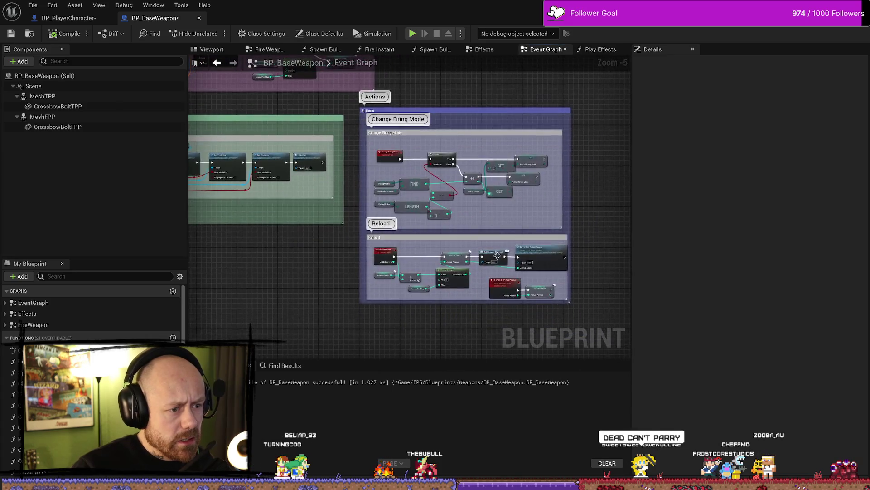
{"action": "scroll", "coordinate": [473, 216], "scroll_direction": "up", "scroll_amount": 2}
{"action": "scroll", "coordinate": [472, 216], "scroll_direction": "down", "scroll_amount": 3}
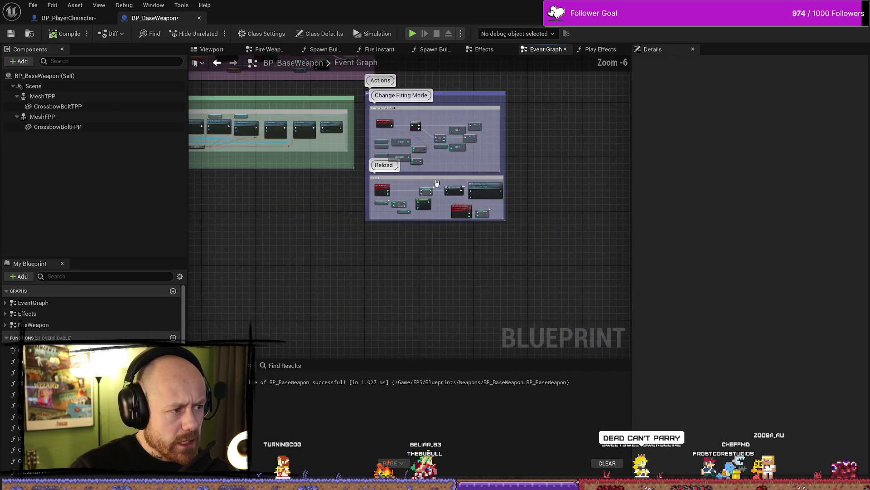
{"action": "scroll", "coordinate": [437, 196], "scroll_direction": "up", "scroll_amount": 3}
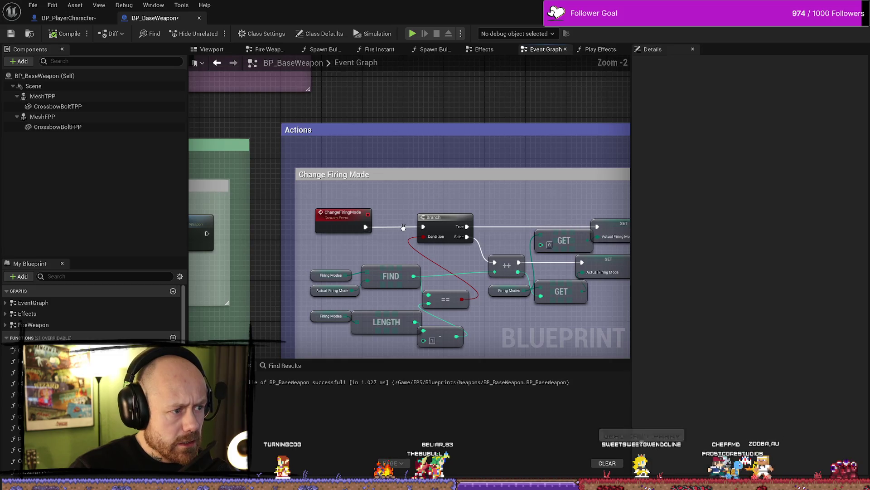
{"action": "scroll", "coordinate": [380, 213], "scroll_direction": "down", "scroll_amount": 5}
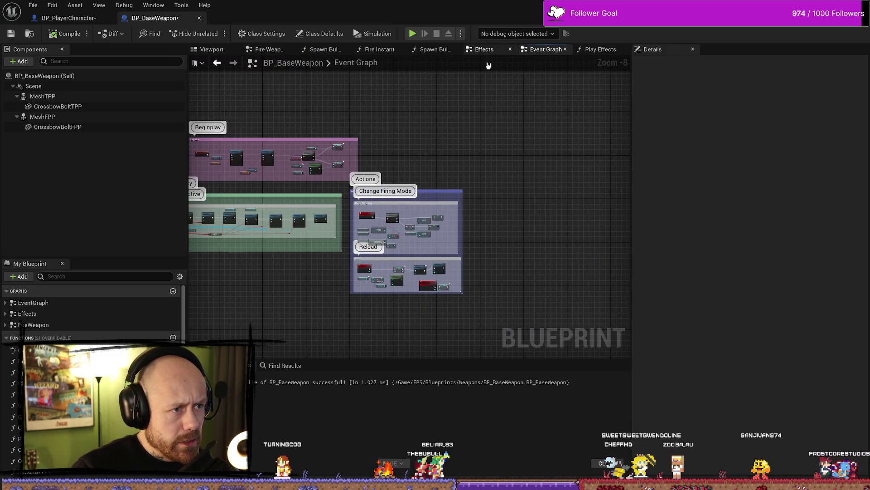
In the Effects graph, inspect the Multicast_PlayImpactEffects and Server_PlayImpactEffects events.
{"action": "left_click", "coordinate": [481, 49]}
{"action": "scroll", "coordinate": [470, 209], "scroll_direction": "up", "scroll_amount": 1}
{"action": "left_click_drag", "start_coordinate": [470, 208], "coordinate": [538, 203]}
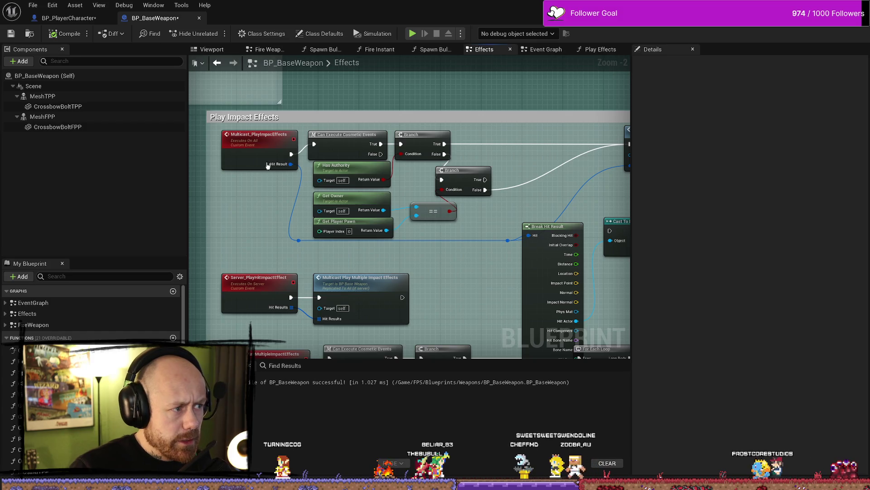
{"action": "left_click", "coordinate": [253, 145]}
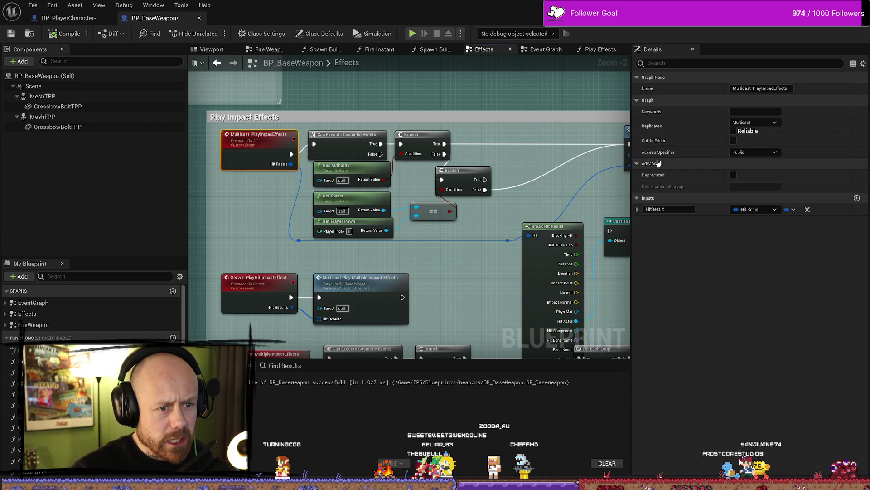
{"action": "scroll", "coordinate": [564, 139], "scroll_direction": "down", "scroll_amount": 2}
{"action": "scroll", "coordinate": [564, 138], "scroll_direction": "up", "scroll_amount": 3}
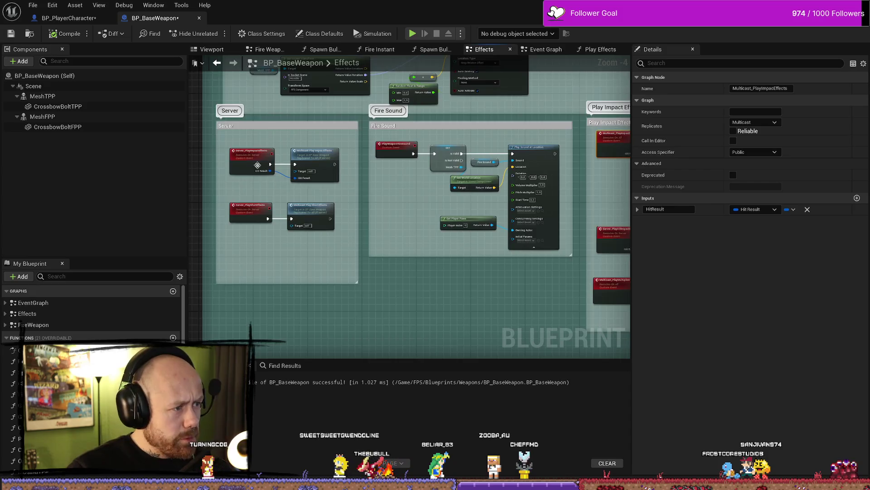
{"action": "left_click", "coordinate": [271, 166]}
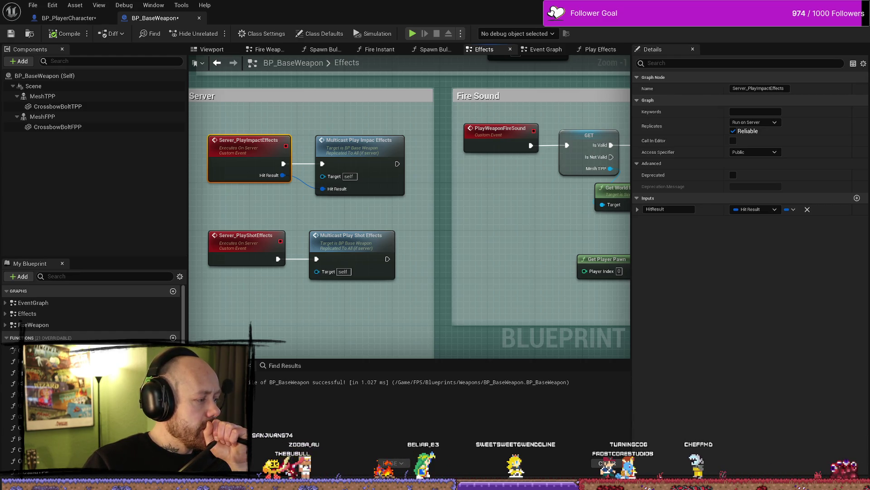
{"action": "scroll", "coordinate": [370, 302], "scroll_direction": "down", "scroll_amount": 5}
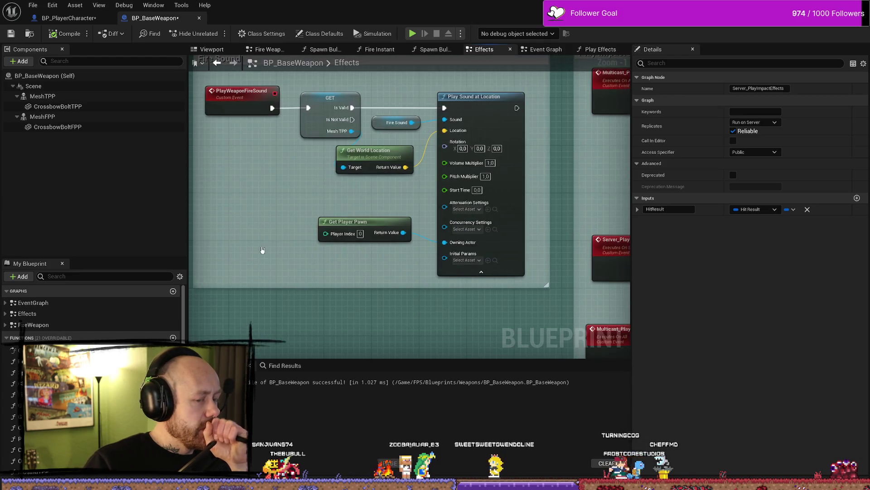
{"action": "scroll", "coordinate": [397, 228], "scroll_direction": "up", "scroll_amount": 2}
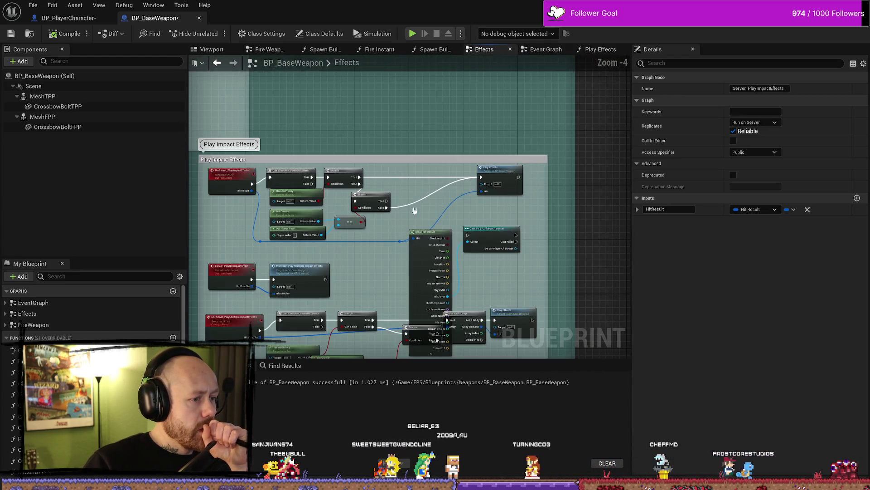
{"action": "scroll", "coordinate": [431, 225], "scroll_direction": "up", "scroll_amount": 3}
{"action": "right_click", "coordinate": [399, 206]}
{"action": "left_click", "coordinate": [477, 176]}
{"action": "left_click", "coordinate": [485, 195]}
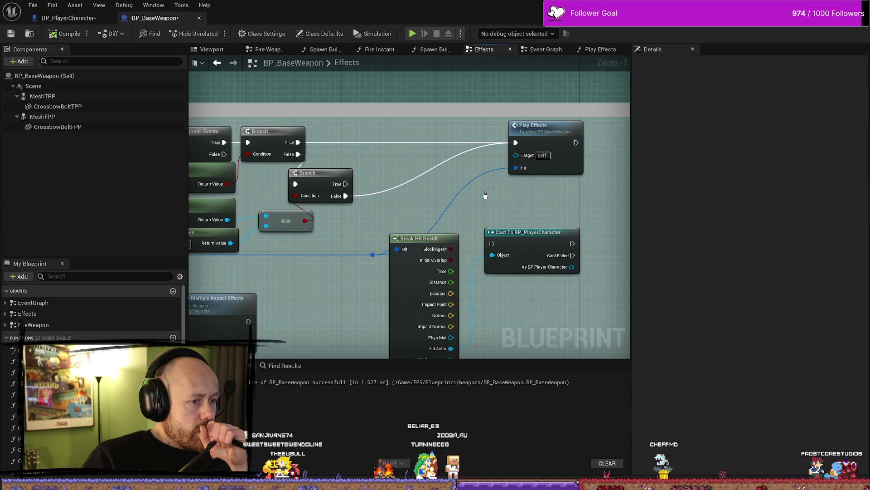
{"action": "scroll", "coordinate": [467, 177], "scroll_direction": "down", "scroll_amount": 1}
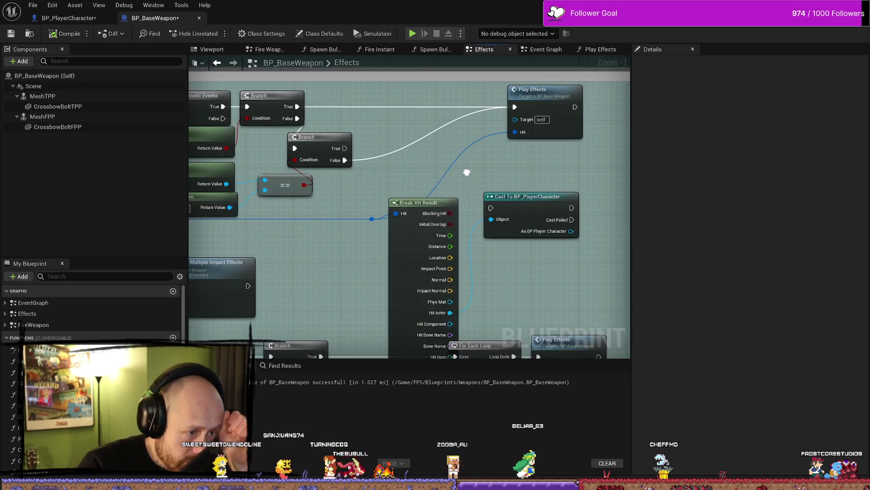
{"action": "mouse_move", "coordinate": [472, 184]}
{"action": "left_mouse_down"}
{"action": "mouse_move", "coordinate": [493, 195]}
{"action": "mouse_move", "coordinate": [580, 195]}
{"action": "mouse_move", "coordinate": [503, 194]}
{"action": "mouse_move", "coordinate": [520, 185]}
{"action": "mouse_move", "coordinate": [559, 202]}
{"action": "mouse_move", "coordinate": [479, 177]}
{"action": "left_mouse_up"}
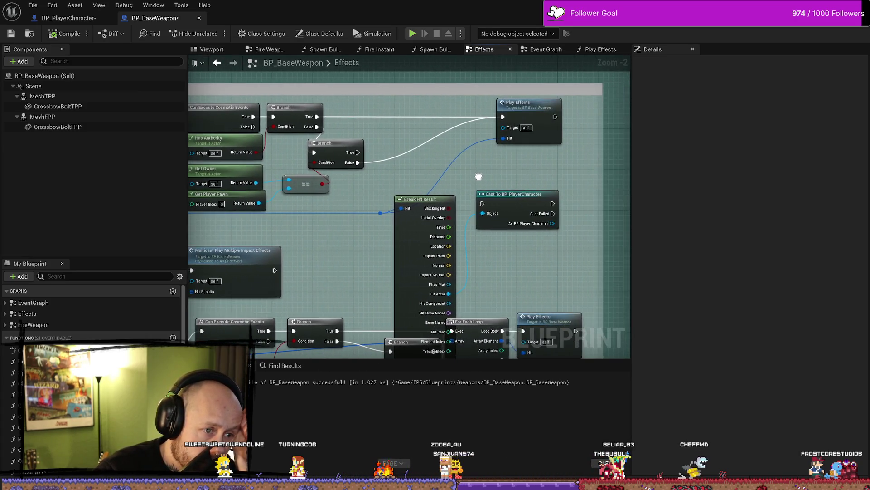
{"action": "left_click_drag", "start_coordinate": [401, 184], "coordinate": [486, 186]}
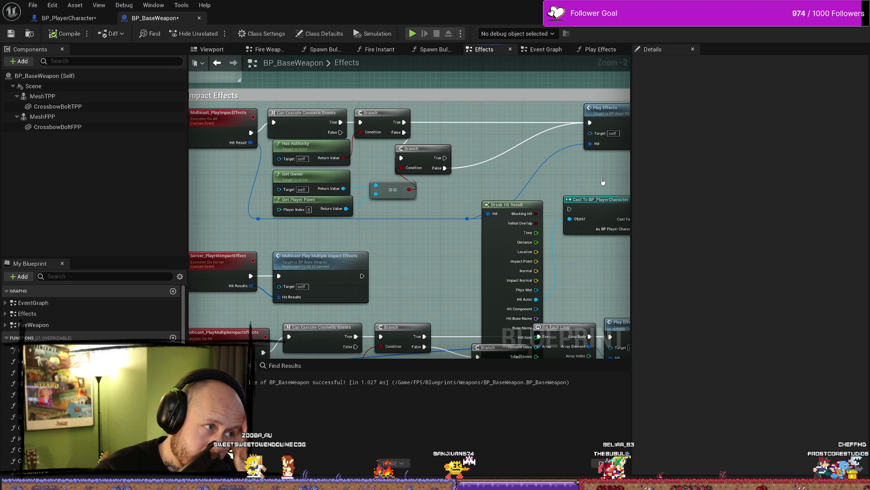
{"action": "left_click", "coordinate": [599, 108]}
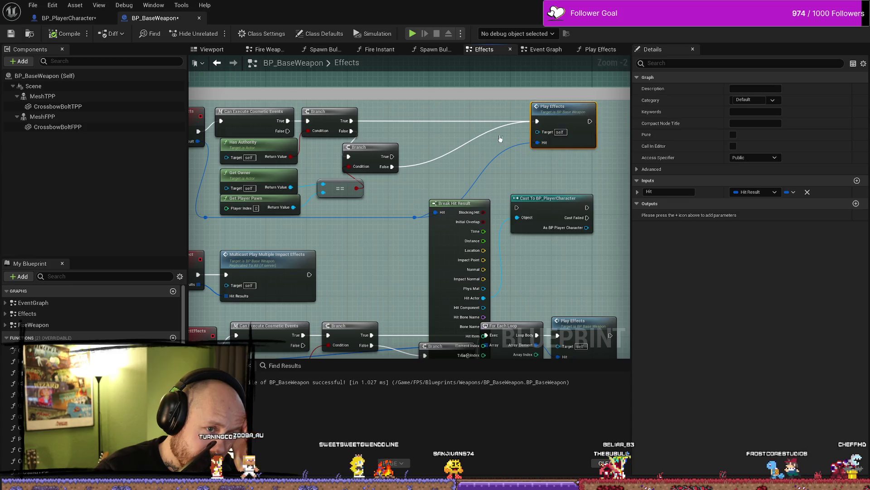
Pan the graph and move the Cast To BP_PlayerCharacter node up toward the top Branch.
{"action": "left_click_drag", "start_coordinate": [554, 137], "coordinate": [404, 157]}
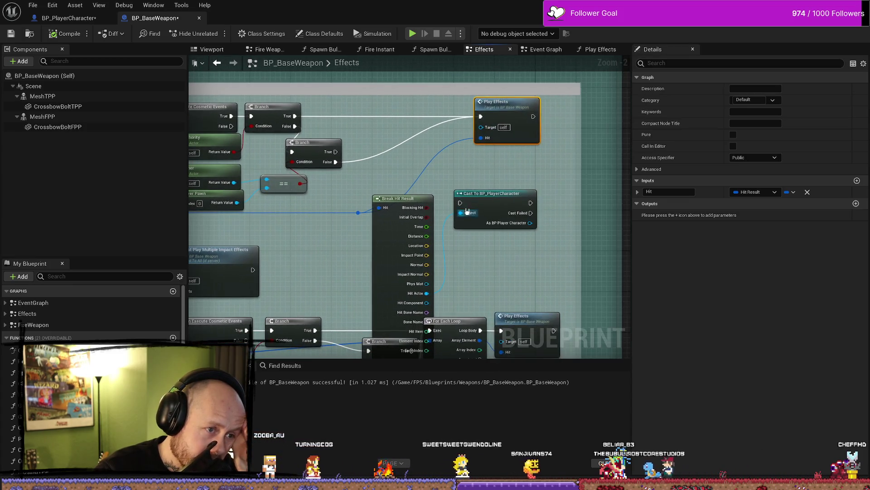
{"action": "left_click_drag", "start_coordinate": [483, 199], "coordinate": [538, 221]}
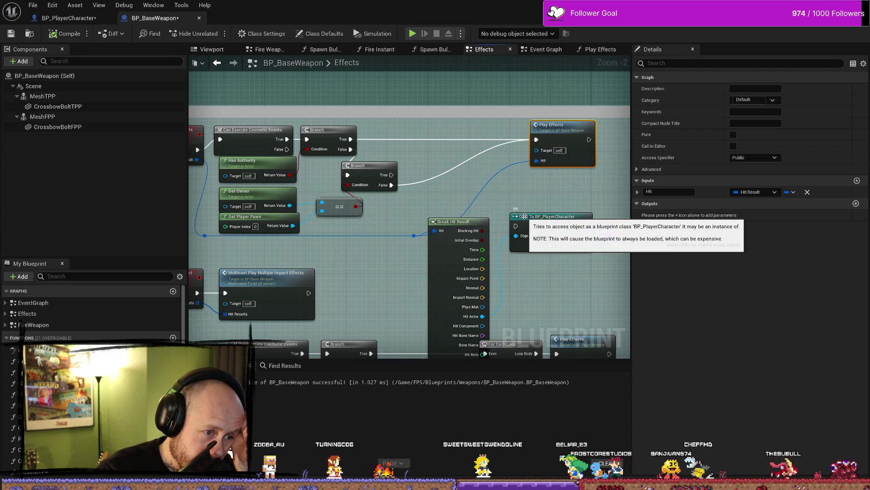
{"action": "mouse_move", "coordinate": [516, 214]}
{"action": "left_mouse_down"}
{"action": "mouse_move", "coordinate": [472, 176]}
{"action": "mouse_move", "coordinate": [432, 181]}
{"action": "left_mouse_up"}
{"action": "left_click_drag", "start_coordinate": [322, 158], "coordinate": [331, 159]}
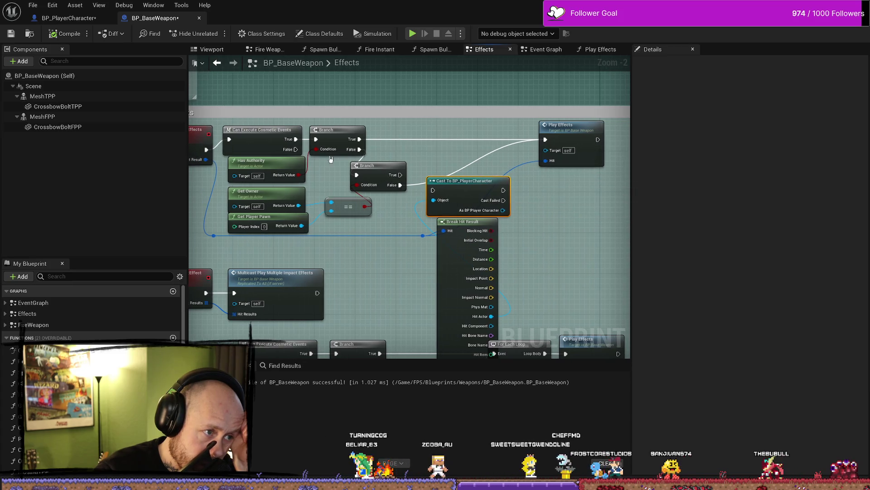
{"action": "left_click_drag", "start_coordinate": [280, 171], "coordinate": [332, 130]}
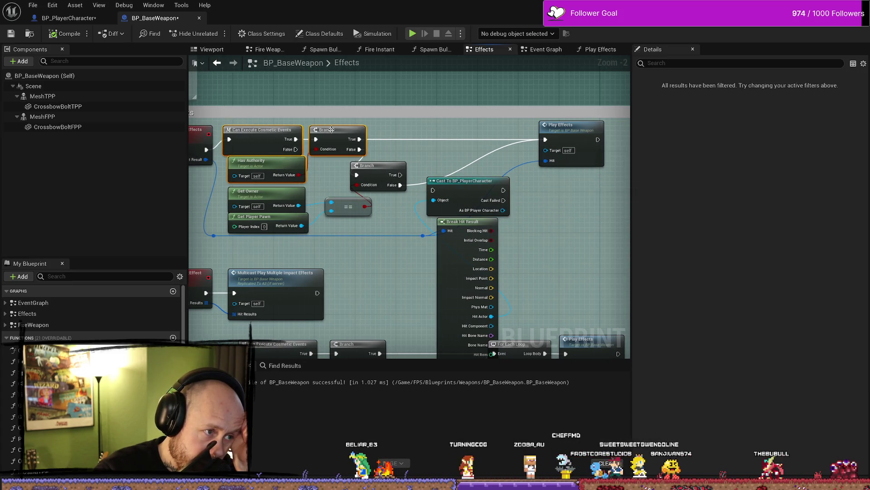
{"action": "left_click", "coordinate": [355, 125]}
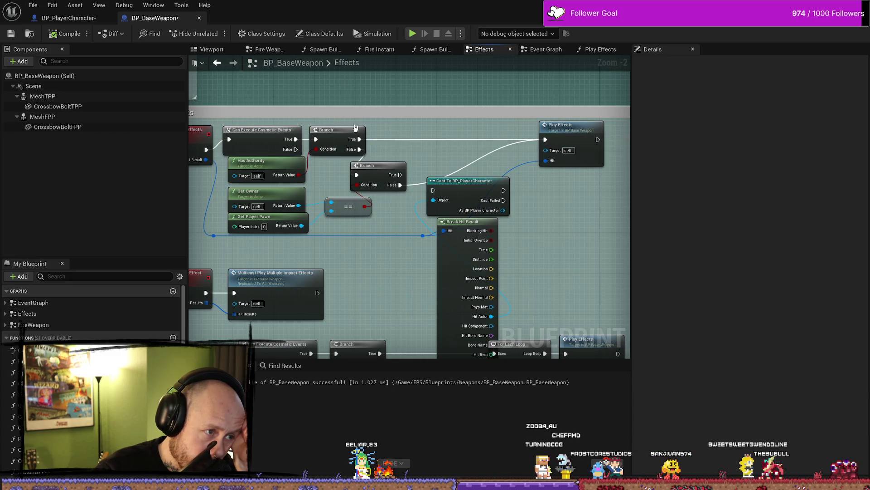
Wire the top Branch's True output into the Cast node, placed between Branch and Play Effects.
{"action": "left_click_drag", "start_coordinate": [464, 181], "coordinate": [465, 135]}
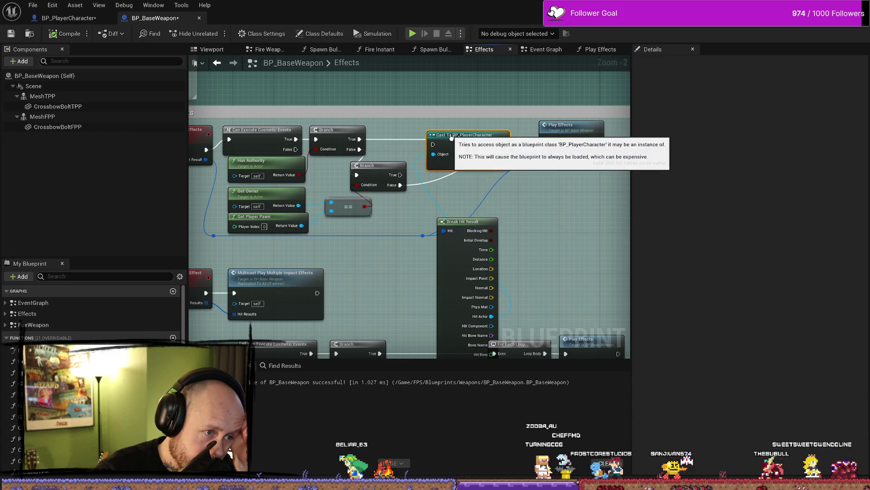
{"action": "left_click_drag", "start_coordinate": [359, 138], "coordinate": [432, 145]}
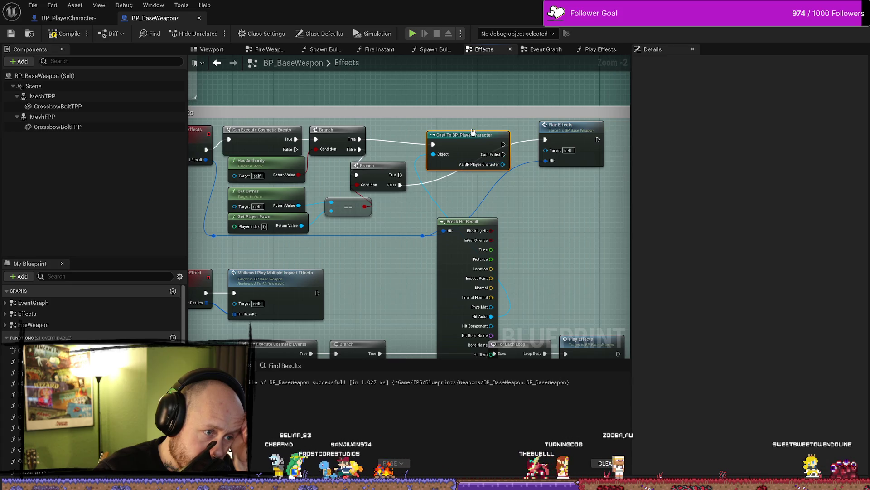
{"action": "left_click_drag", "start_coordinate": [473, 132], "coordinate": [446, 125]}
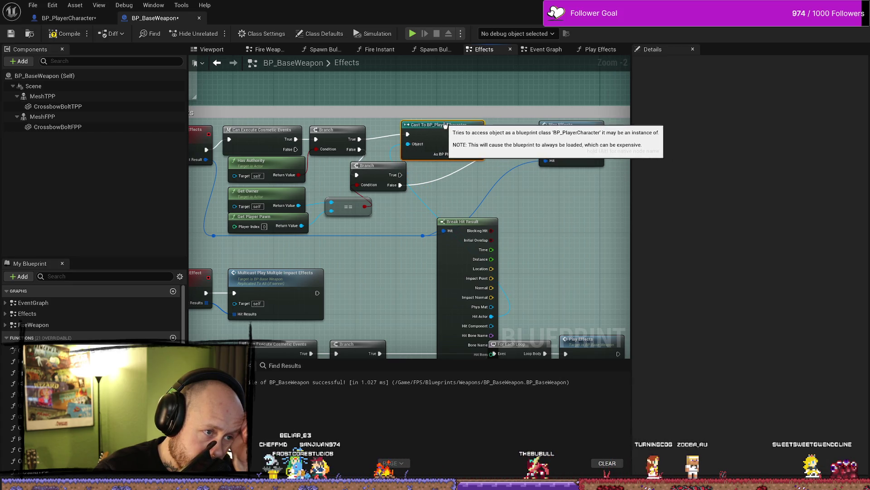
{"action": "scroll", "coordinate": [484, 162], "scroll_direction": "up", "scroll_amount": 2}
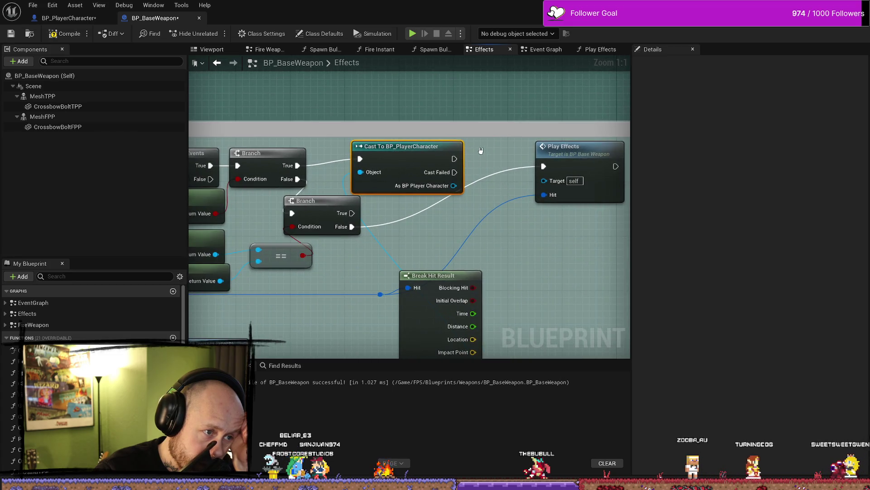
{"action": "scroll", "coordinate": [458, 144], "scroll_direction": "down", "scroll_amount": 1}
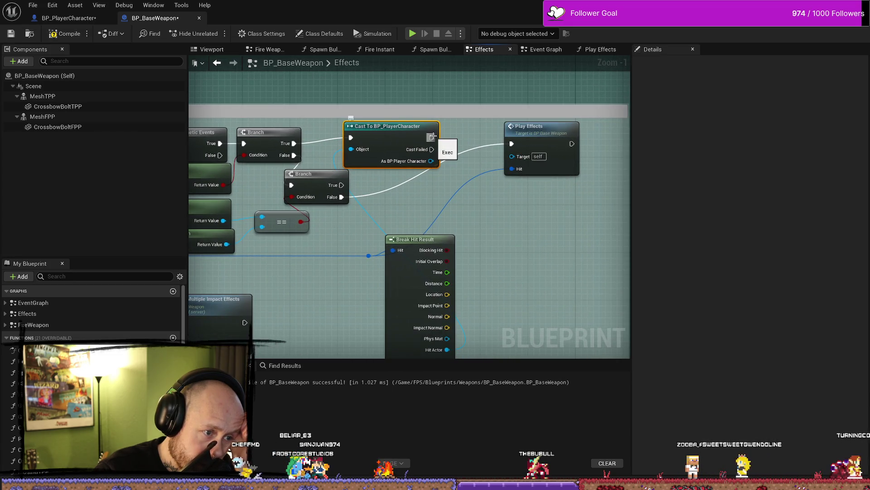
{"action": "scroll", "coordinate": [433, 136], "scroll_direction": "down", "scroll_amount": 2}
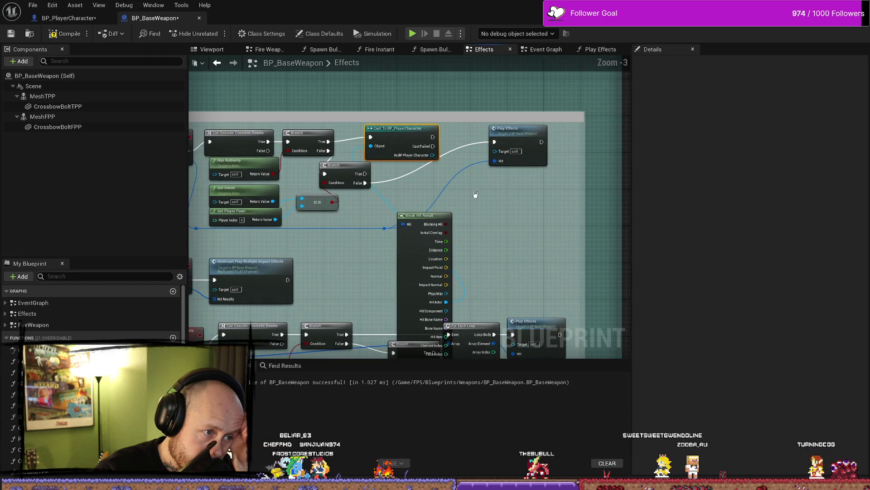
{"action": "left_click", "coordinate": [534, 134]}
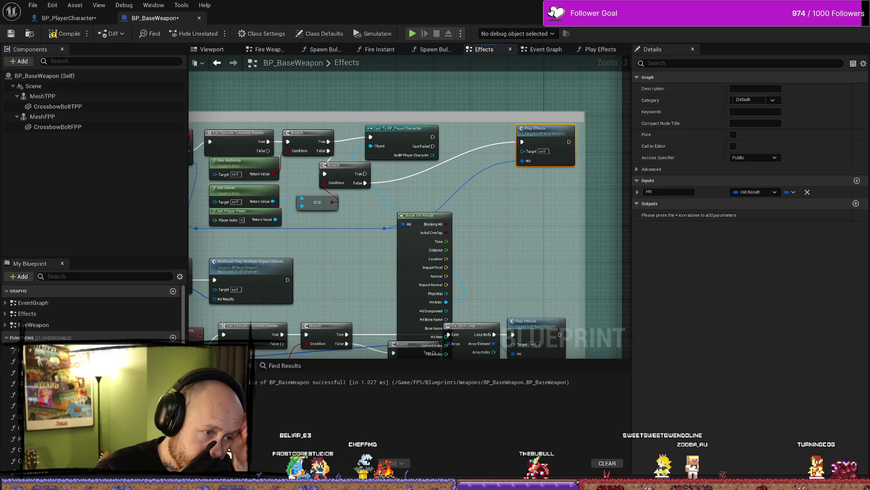
{"action": "right_click", "coordinate": [503, 218]}
Add a Branch fed by the cast's success output, with its False output driving Play Effects.
{"action": "type", "text": "b"}
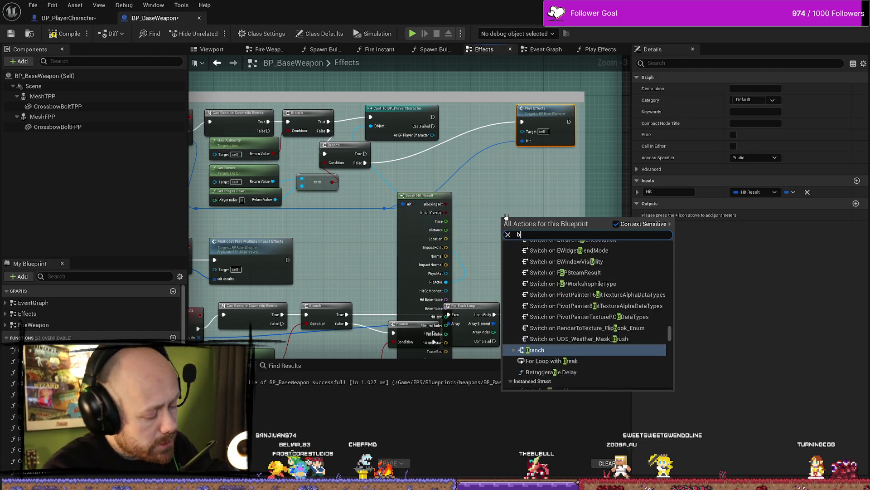
{"action": "type", "text": "ranch"}
{"action": "key", "text": "Return"}
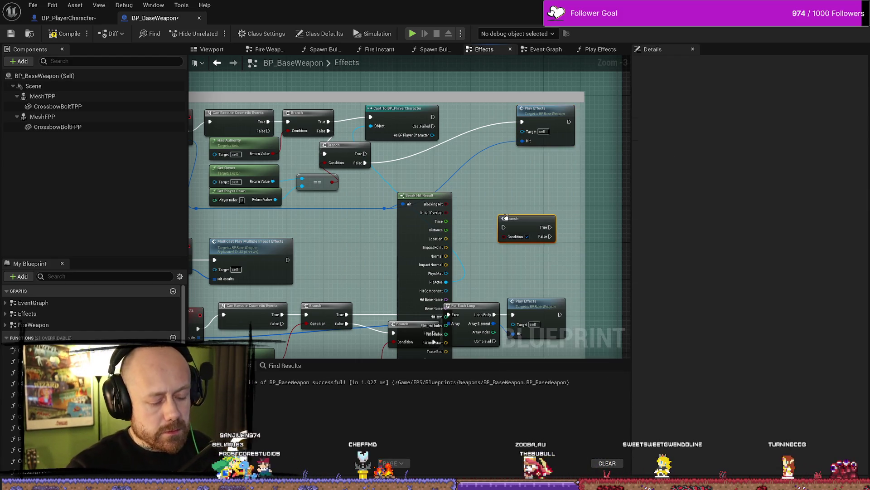
{"action": "mouse_move", "coordinate": [433, 117]}
{"action": "left_mouse_down"}
{"action": "mouse_move", "coordinate": [504, 227]}
{"action": "mouse_move", "coordinate": [466, 155]}
{"action": "mouse_move", "coordinate": [466, 103]}
{"action": "mouse_move", "coordinate": [515, 123]}
{"action": "left_mouse_up"}
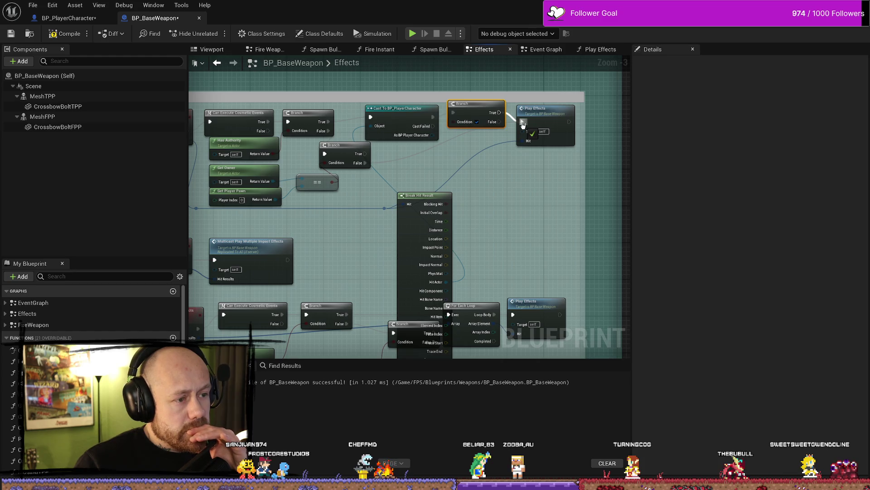
{"action": "left_click_drag", "start_coordinate": [502, 126], "coordinate": [522, 122]}
{"action": "left_click_drag", "start_coordinate": [467, 104], "coordinate": [463, 108]}
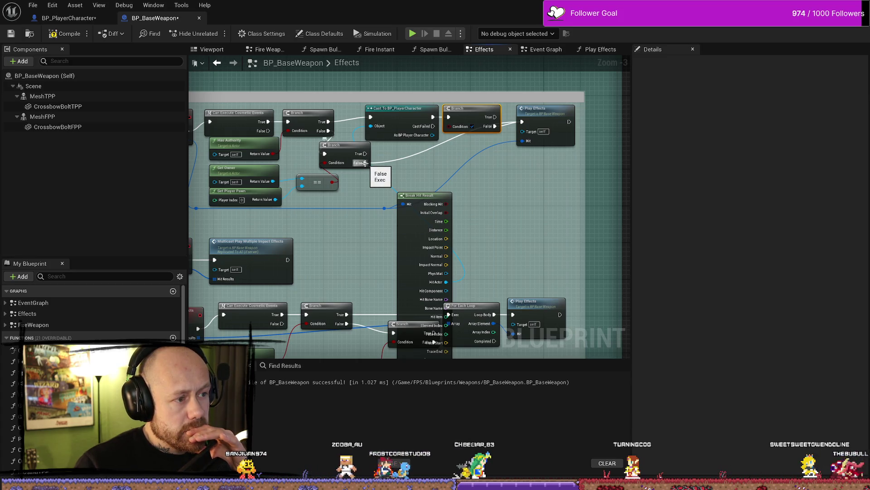
{"action": "mouse_move", "coordinate": [344, 146]}
{"action": "left_mouse_down"}
{"action": "mouse_move", "coordinate": [335, 149]}
{"action": "mouse_move", "coordinate": [349, 164]}
{"action": "mouse_move", "coordinate": [370, 117]}
{"action": "left_mouse_up"}
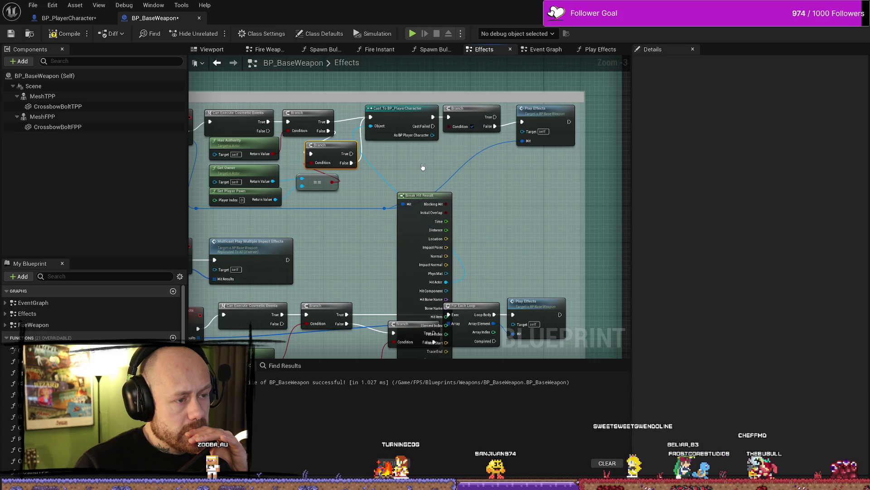
{"action": "left_click_drag", "start_coordinate": [422, 167], "coordinate": [474, 172]}
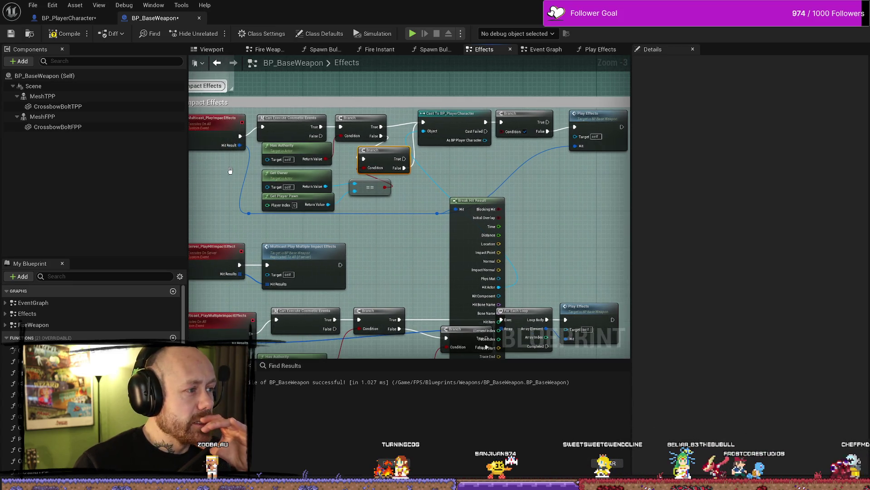
Undo six times to remove the new Branch and return the Cast beside Break Hit Result.
{"action": "left_click_drag", "start_coordinate": [230, 171], "coordinate": [293, 174]}
{"action": "left_click_drag", "start_coordinate": [556, 178], "coordinate": [479, 174]}
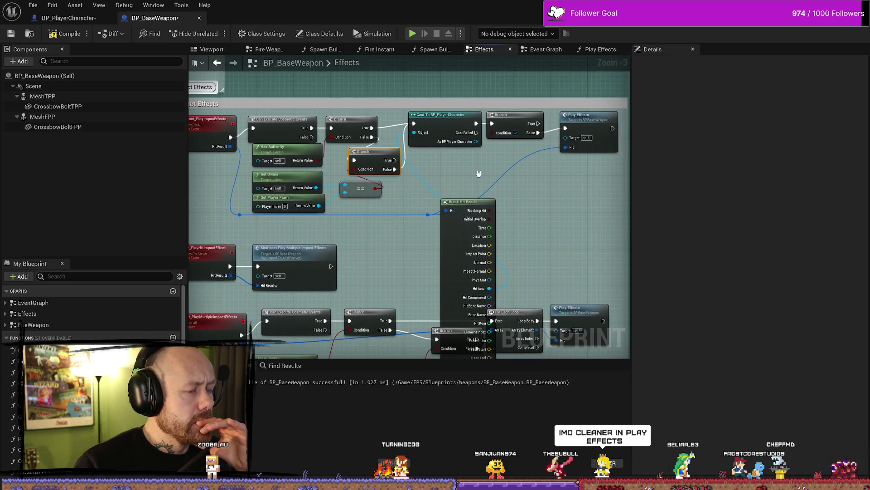
{"action": "key", "text": "ctrl+z"}
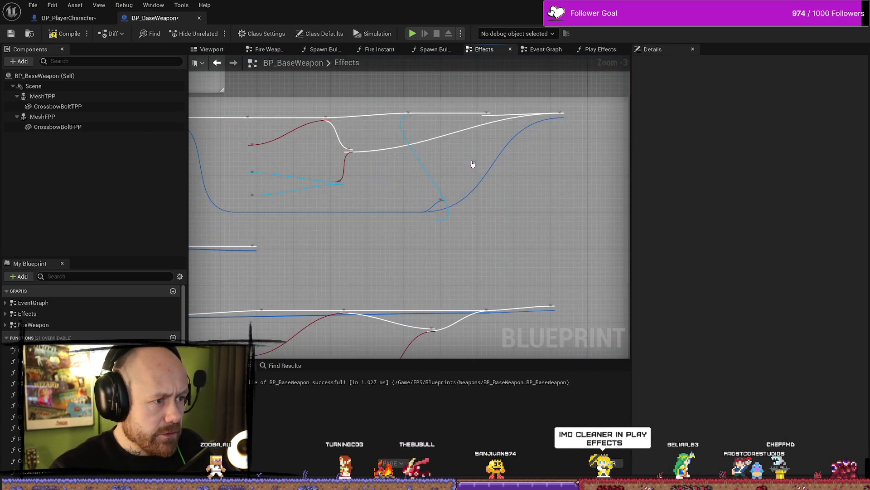
{"action": "key", "text": "ctrl+z"}
{"action": "key", "text": "ctrl+z"}
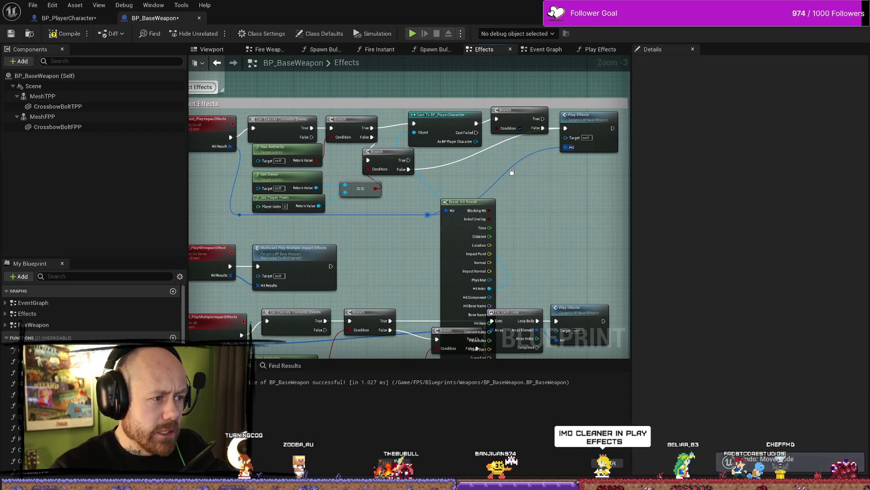
{"action": "key", "text": "ctrl+z"}
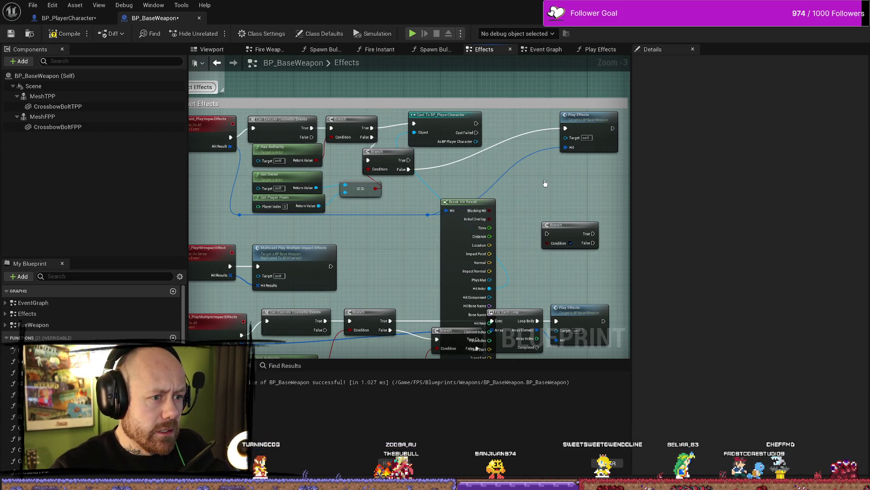
{"action": "key", "text": "ctrl+z"}
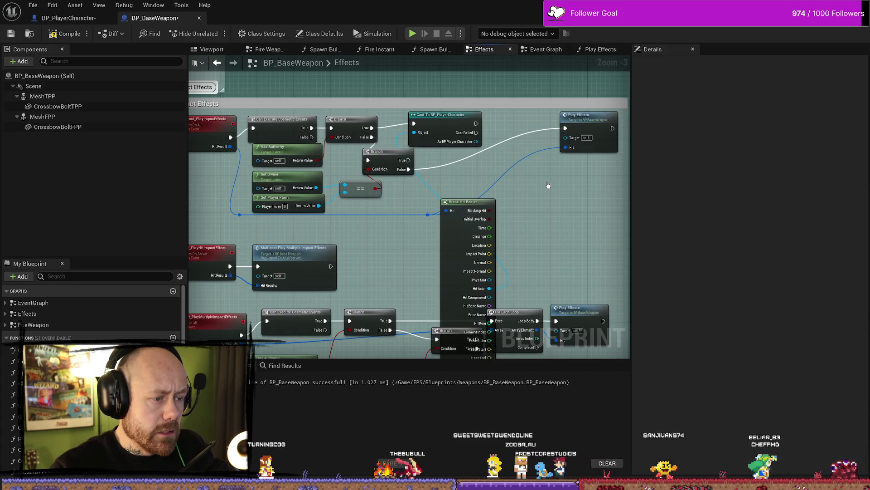
{"action": "key", "text": "ctrl+z"}
{"action": "key", "text": "ctrl+z"}
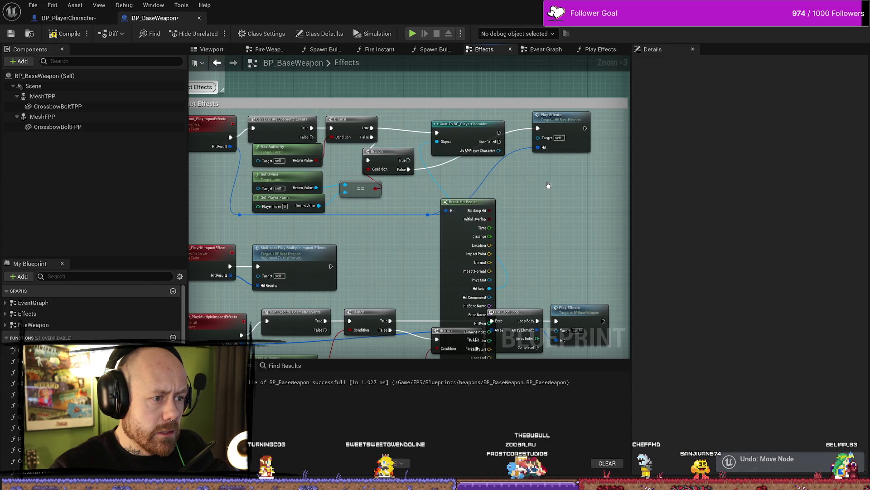
{"action": "key", "text": "ctrl+z"}
{"action": "key", "text": "ctrl+z"}
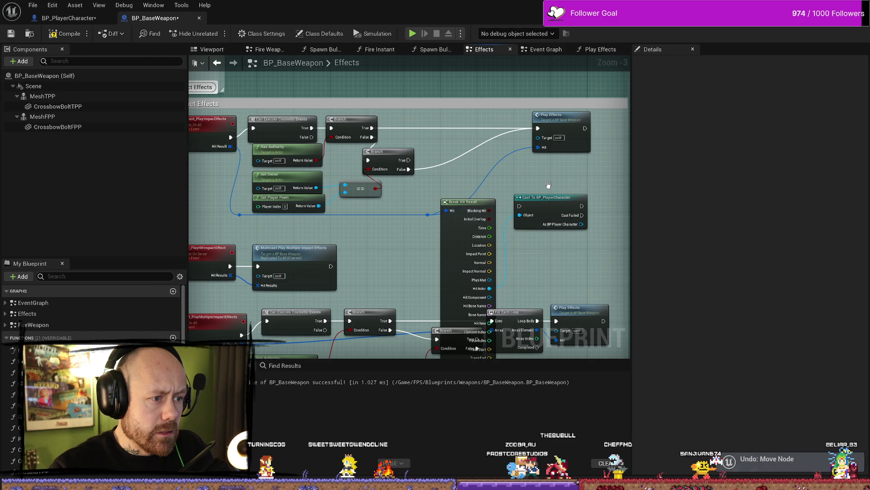
{"action": "right_click", "coordinate": [563, 129]}
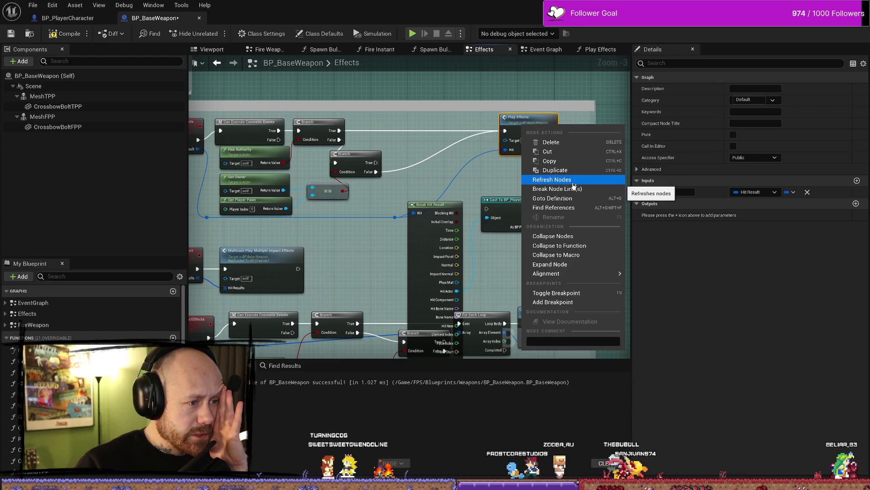
Find references to Play Effects and inspect its Local Shot Effects usage near the ShotShake comment.
{"action": "left_click", "coordinate": [558, 209]}
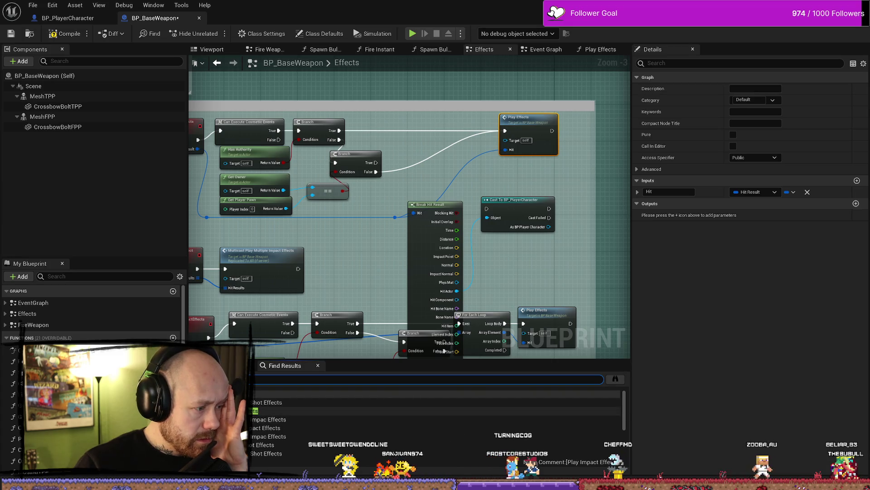
{"action": "left_click", "coordinate": [263, 411]}
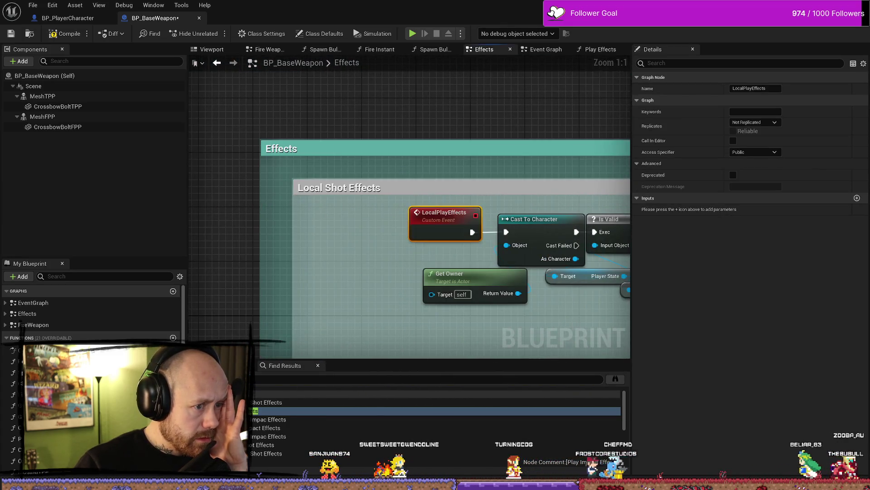
{"action": "scroll", "coordinate": [417, 281], "scroll_direction": "down", "scroll_amount": 2}
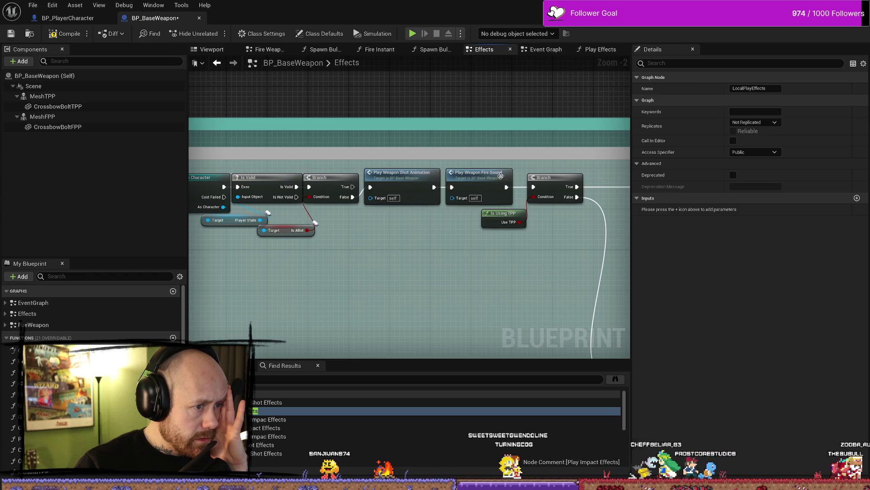
{"action": "scroll", "coordinate": [494, 256], "scroll_direction": "down", "scroll_amount": 2}
{"action": "scroll", "coordinate": [399, 227], "scroll_direction": "up", "scroll_amount": 2}
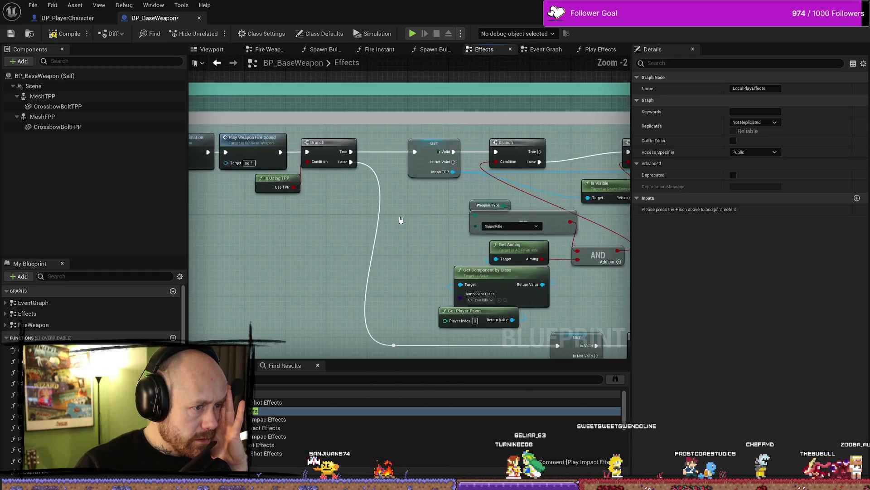
{"action": "scroll", "coordinate": [400, 220], "scroll_direction": "down", "scroll_amount": 2}
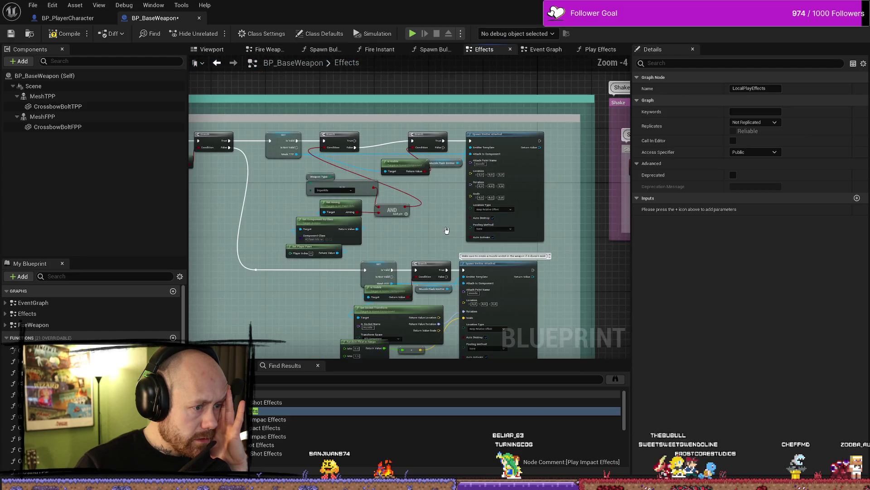
{"action": "mouse_move", "coordinate": [446, 230]}
{"action": "left_mouse_down"}
{"action": "mouse_move", "coordinate": [392, 172]}
{"action": "mouse_move", "coordinate": [372, 213]}
{"action": "mouse_move", "coordinate": [426, 201]}
{"action": "left_mouse_up"}
{"action": "scroll", "coordinate": [399, 199], "scroll_direction": "up", "scroll_amount": 2}
{"action": "scroll", "coordinate": [425, 201], "scroll_direction": "down", "scroll_amount": 1}
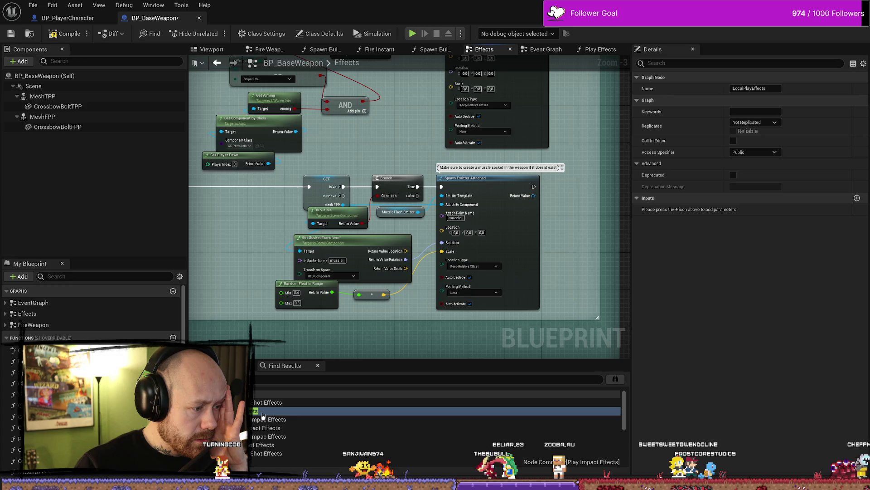
{"action": "scroll", "coordinate": [408, 431], "scroll_direction": "down", "scroll_amount": 5}
Return to the Play Effects node and hide Break Hit Result's unused pins.
{"action": "left_click", "coordinate": [281, 419]}
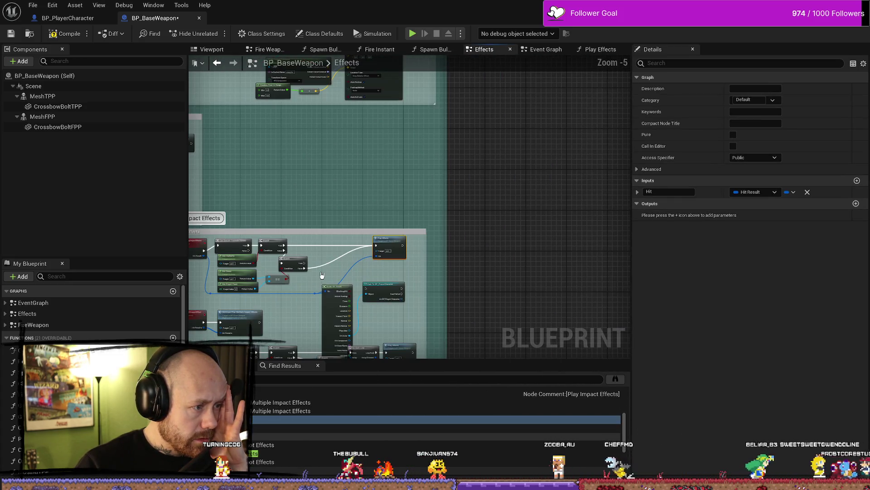
{"action": "left_click", "coordinate": [272, 427]}
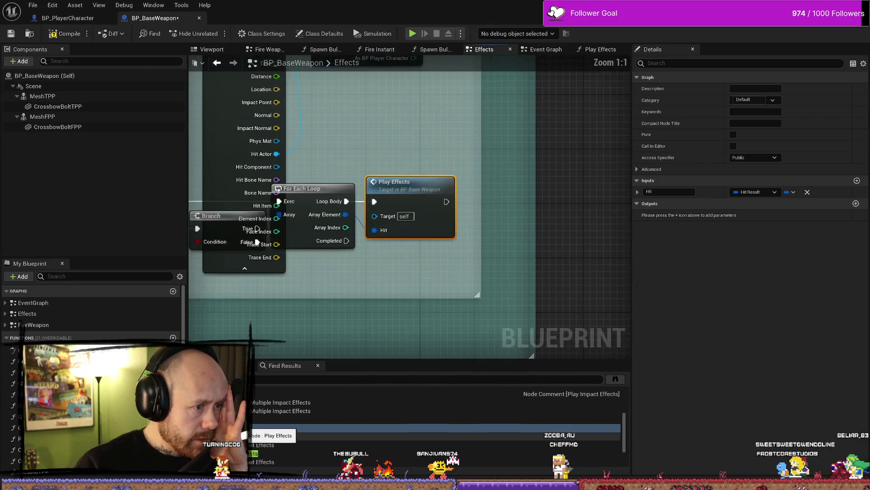
{"action": "scroll", "coordinate": [450, 284], "scroll_direction": "down", "scroll_amount": 3}
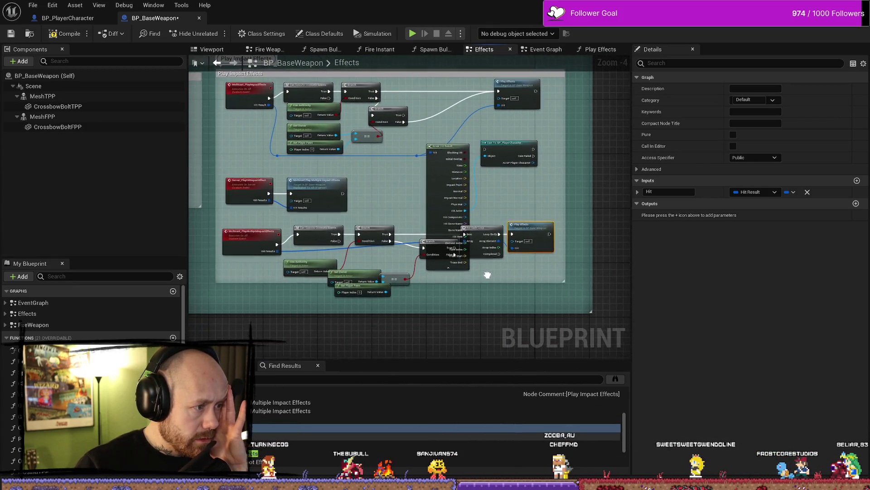
{"action": "scroll", "coordinate": [461, 198], "scroll_direction": "down", "scroll_amount": 1}
{"action": "scroll", "coordinate": [461, 199], "scroll_direction": "up", "scroll_amount": 2}
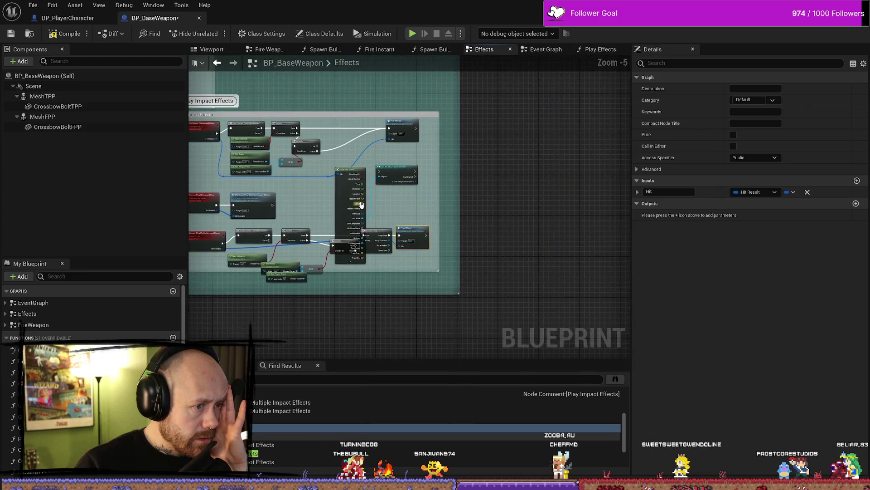
{"action": "left_click", "coordinate": [302, 308]}
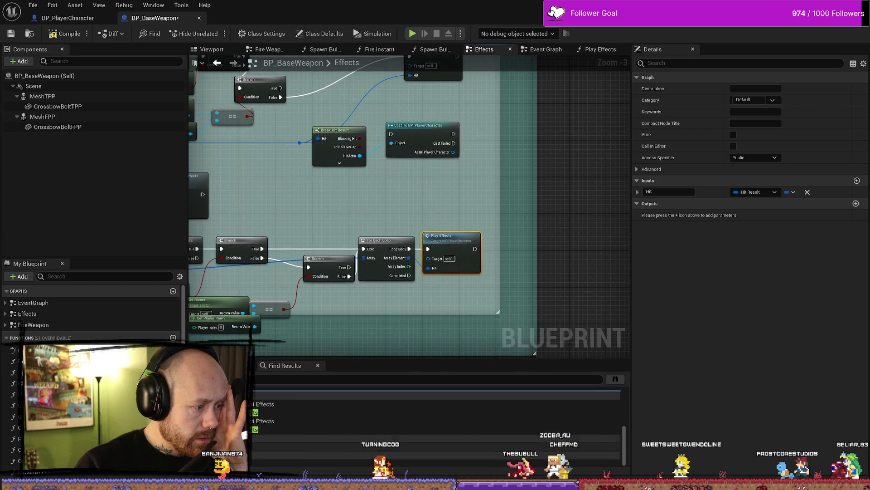
Inspect the Fire Instant graph's Branch, For Each Loop, SET and Multi Line Trace By Channel nodes.
{"action": "left_click", "coordinate": [380, 49]}
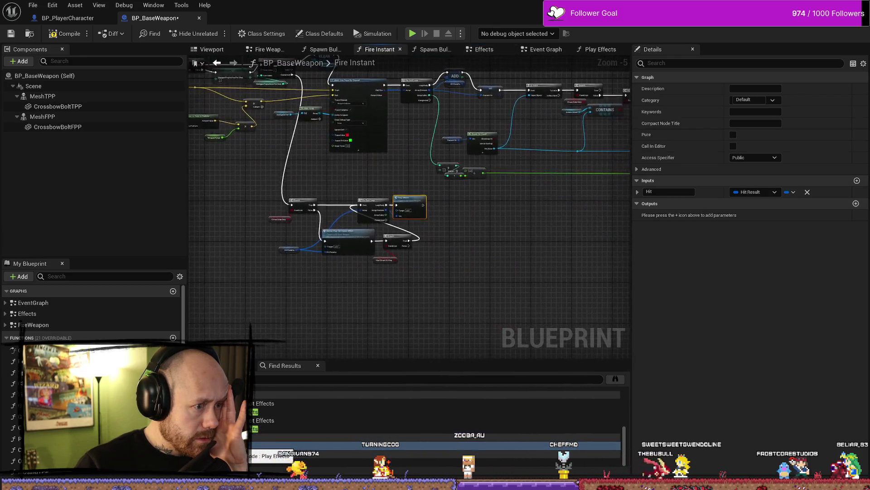
{"action": "scroll", "coordinate": [309, 204], "scroll_direction": "down", "scroll_amount": 5}
{"action": "scroll", "coordinate": [350, 196], "scroll_direction": "up", "scroll_amount": 5}
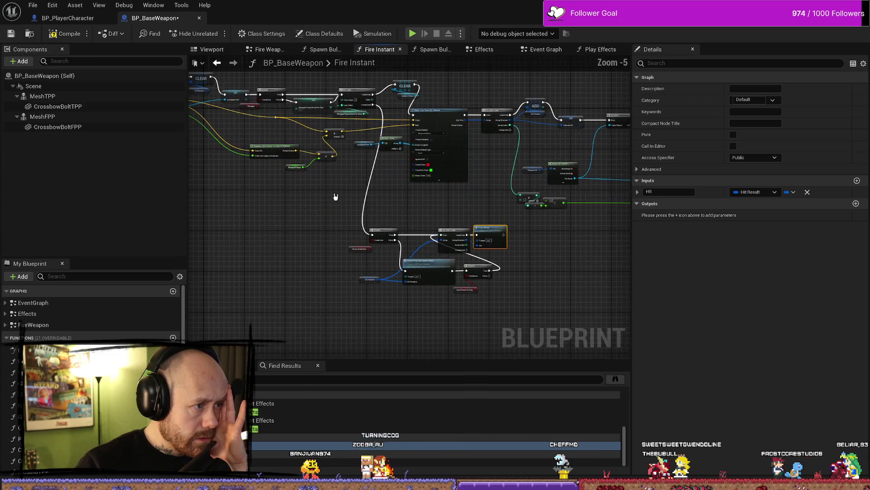
{"action": "scroll", "coordinate": [418, 229], "scroll_direction": "down", "scroll_amount": 3}
{"action": "scroll", "coordinate": [422, 231], "scroll_direction": "up", "scroll_amount": 5}
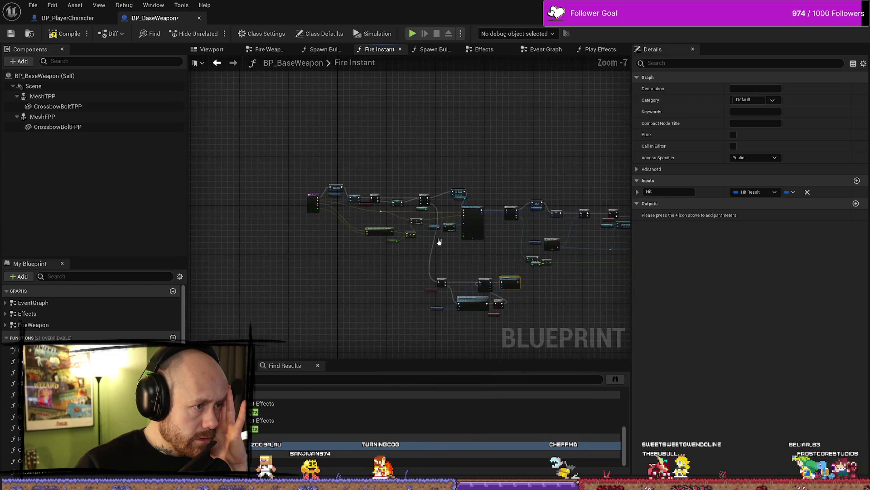
{"action": "left_click_drag", "start_coordinate": [451, 330], "coordinate": [385, 229]}
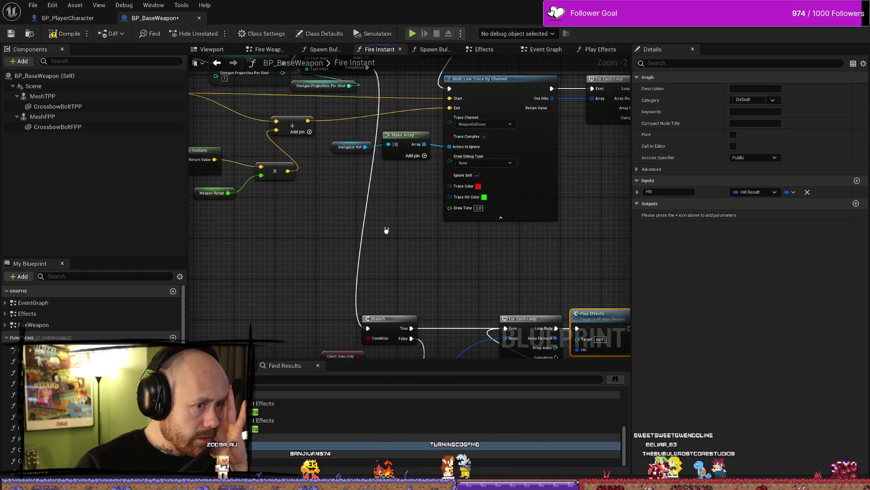
{"action": "scroll", "coordinate": [468, 270], "scroll_direction": "down", "scroll_amount": 3}
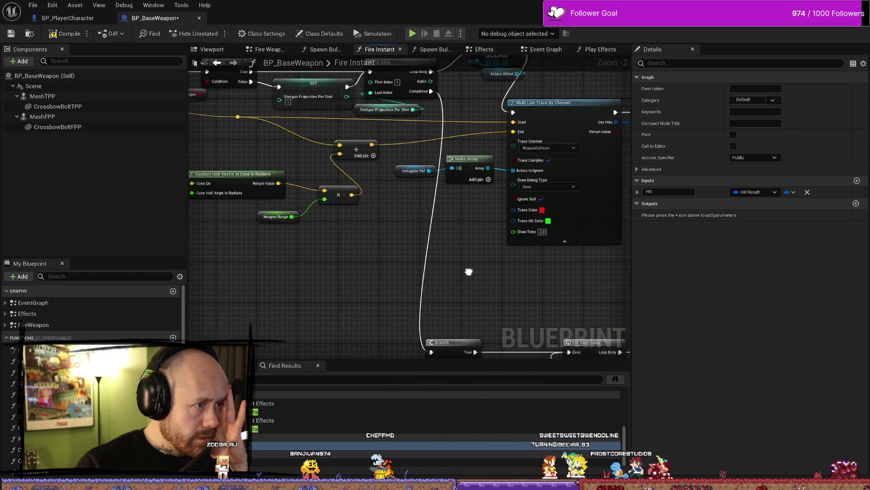
{"action": "mouse_move", "coordinate": [469, 270]}
{"action": "left_mouse_down"}
{"action": "mouse_move", "coordinate": [577, 286]}
{"action": "mouse_move", "coordinate": [589, 301]}
{"action": "left_mouse_up"}
{"action": "scroll", "coordinate": [468, 266], "scroll_direction": "up", "scroll_amount": 2}
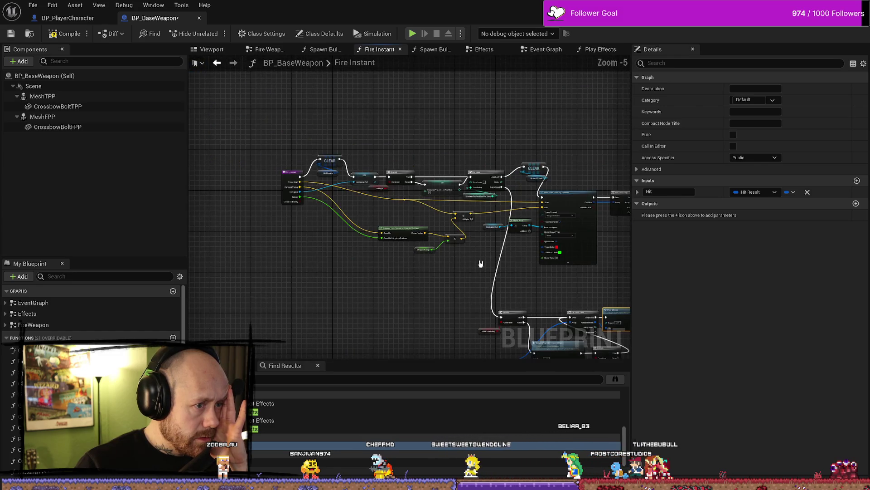
{"action": "left_click_drag", "start_coordinate": [495, 268], "coordinate": [389, 264]}
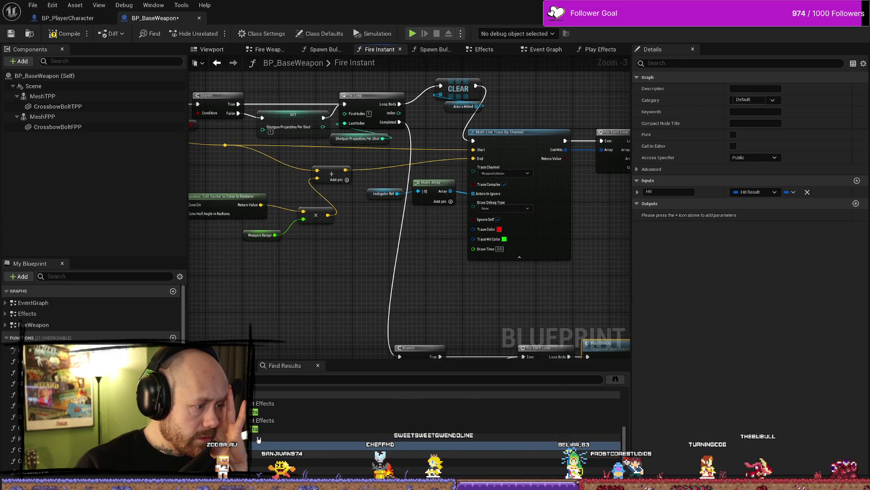
Jump from Find Results to Play Effects, its Fire Instant call, then the Effects graph call.
{"action": "double_click", "coordinate": [302, 416]}
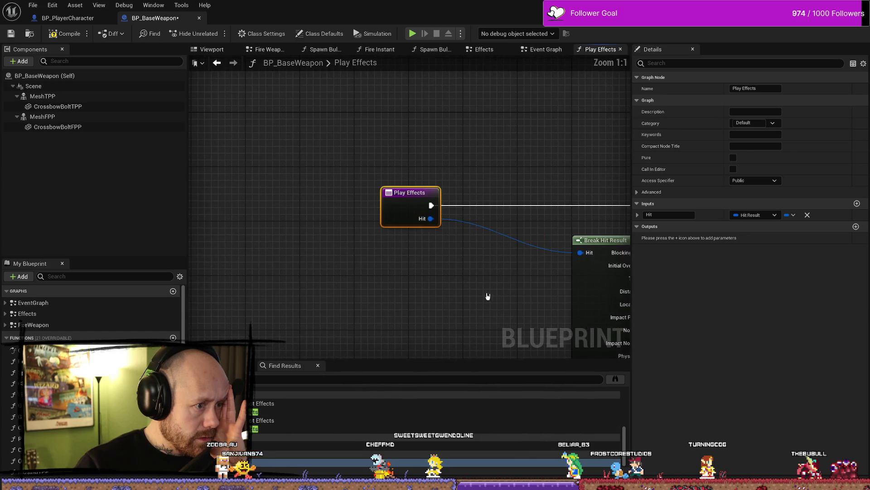
{"action": "scroll", "coordinate": [544, 265], "scroll_direction": "up", "scroll_amount": 2}
{"action": "mouse_move", "coordinate": [545, 265]}
{"action": "left_mouse_down"}
{"action": "mouse_move", "coordinate": [379, 224]}
{"action": "mouse_move", "coordinate": [431, 211]}
{"action": "mouse_move", "coordinate": [478, 277]}
{"action": "left_mouse_up"}
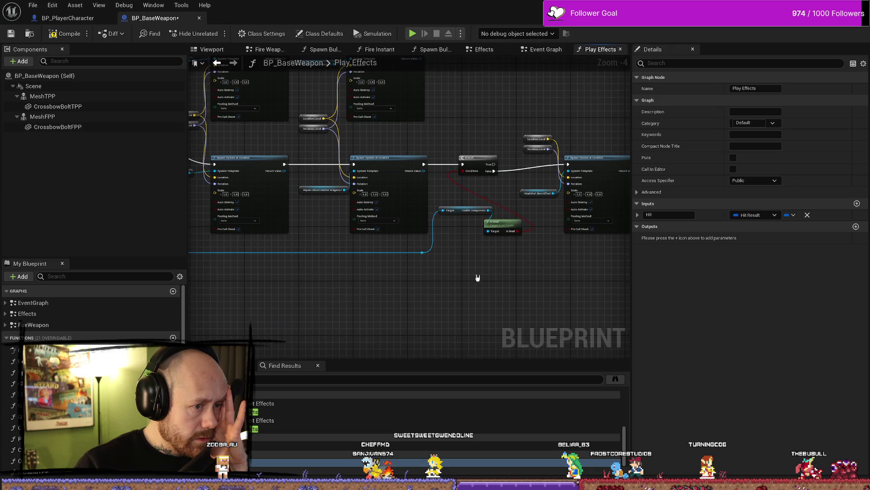
{"action": "double_click", "coordinate": [341, 403]}
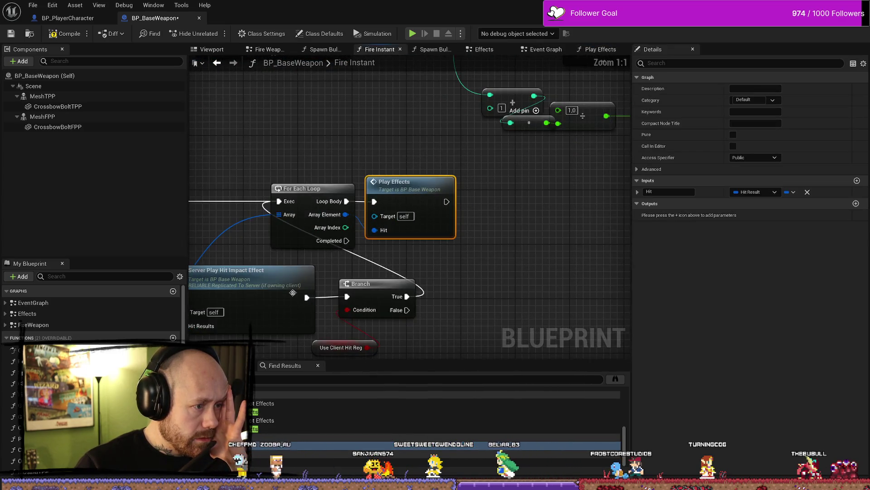
{"action": "scroll", "coordinate": [293, 292], "scroll_direction": "down", "scroll_amount": 8}
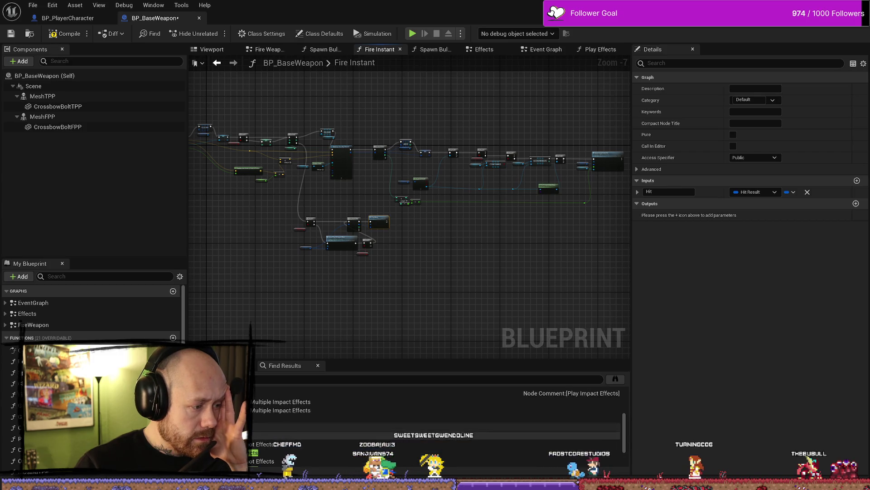
{"action": "double_click", "coordinate": [317, 418]}
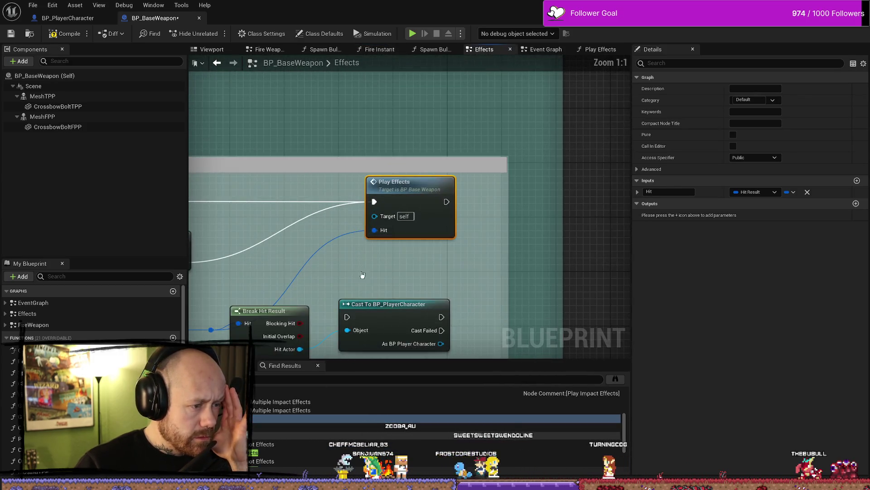
Inspect the Server_PlayImpactEffects event, Multicast Play Impact Effects call and Server comment box.
{"action": "left_click", "coordinate": [424, 241]}
{"action": "scroll", "coordinate": [430, 236], "scroll_direction": "down", "scroll_amount": 2}
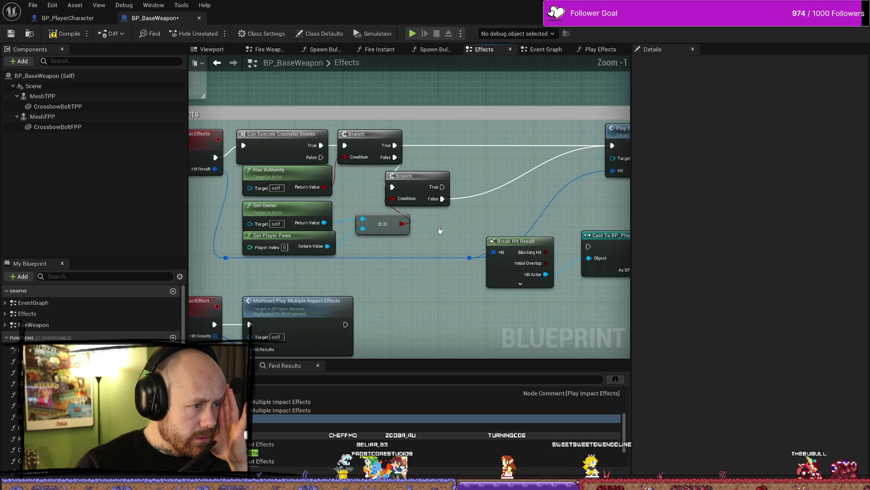
{"action": "scroll", "coordinate": [219, 250], "scroll_direction": "down", "scroll_amount": 3}
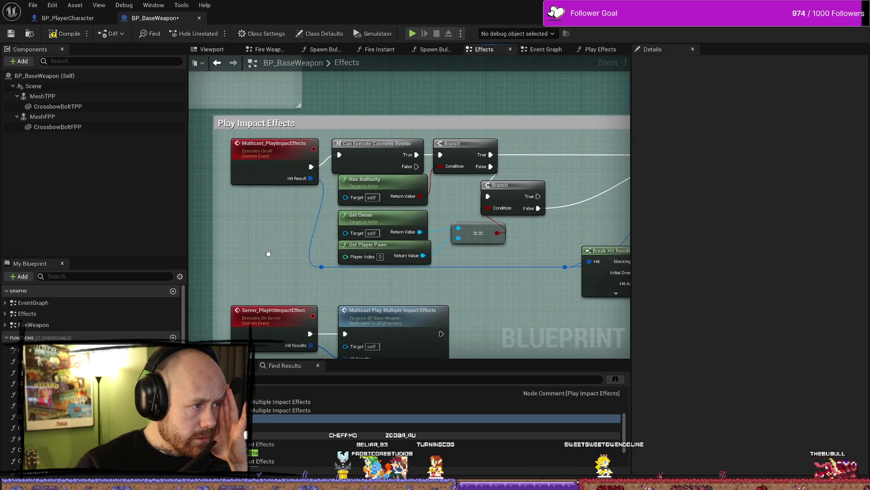
{"action": "scroll", "coordinate": [365, 218], "scroll_direction": "up", "scroll_amount": 3}
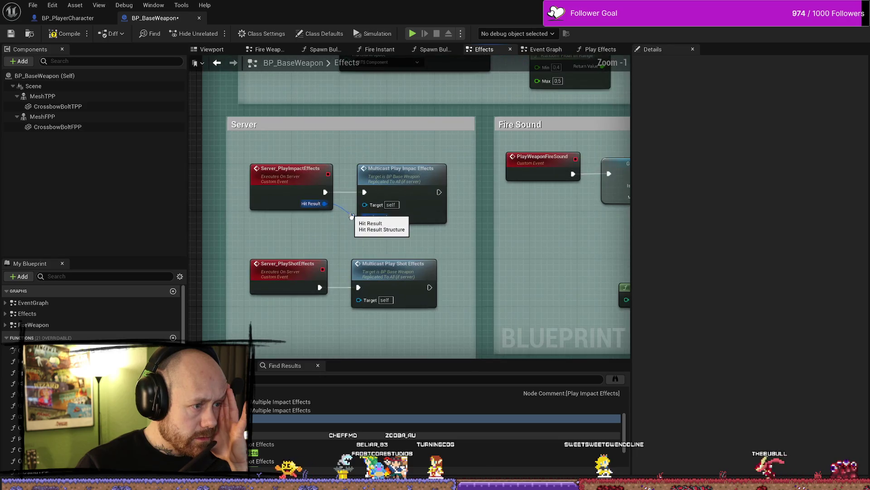
{"action": "left_click", "coordinate": [272, 187]}
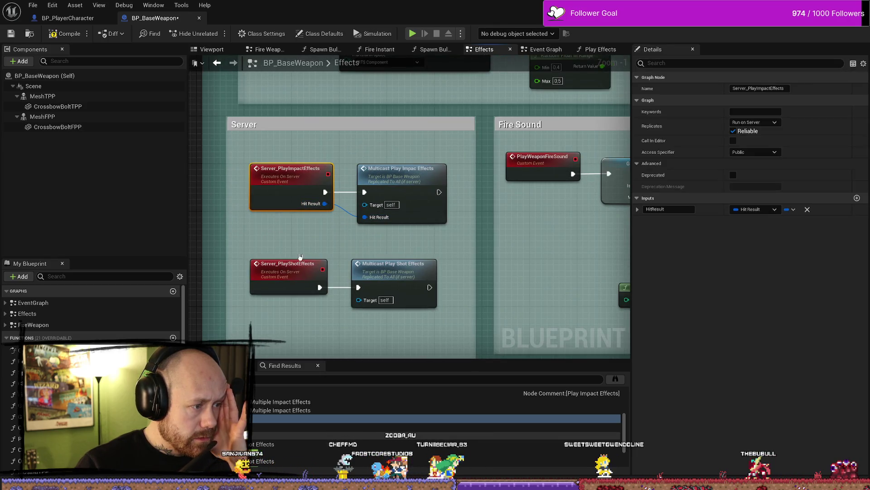
{"action": "scroll", "coordinate": [323, 193], "scroll_direction": "down", "scroll_amount": 3}
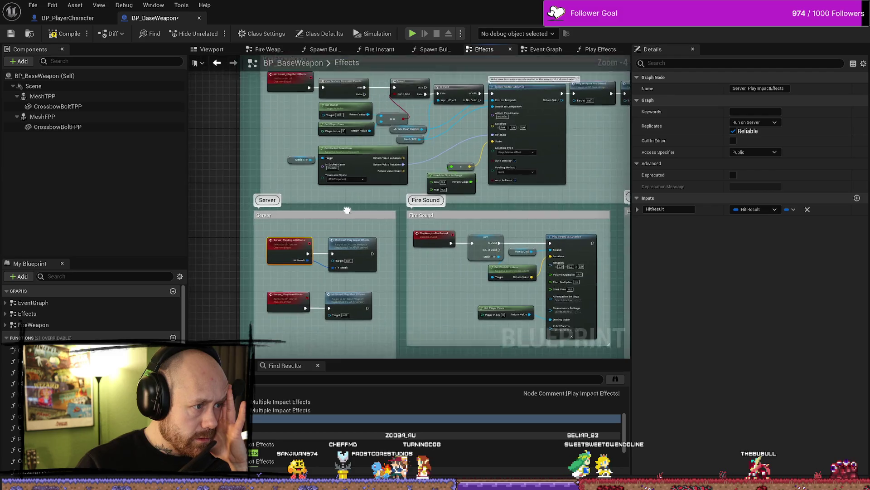
{"action": "scroll", "coordinate": [386, 131], "scroll_direction": "up", "scroll_amount": 2}
{"action": "scroll", "coordinate": [313, 209], "scroll_direction": "down", "scroll_amount": 2}
{"action": "left_click", "coordinate": [313, 248]}
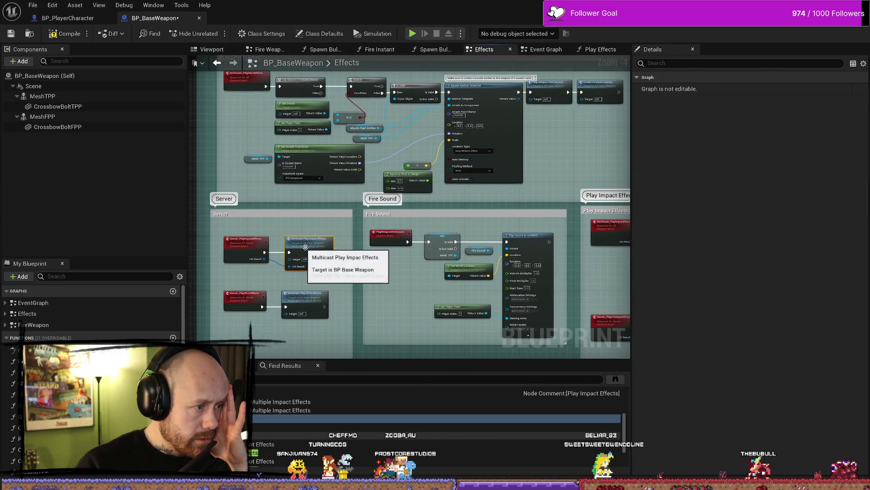
{"action": "right_click", "coordinate": [316, 247]}
{"action": "left_click", "coordinate": [358, 295]}
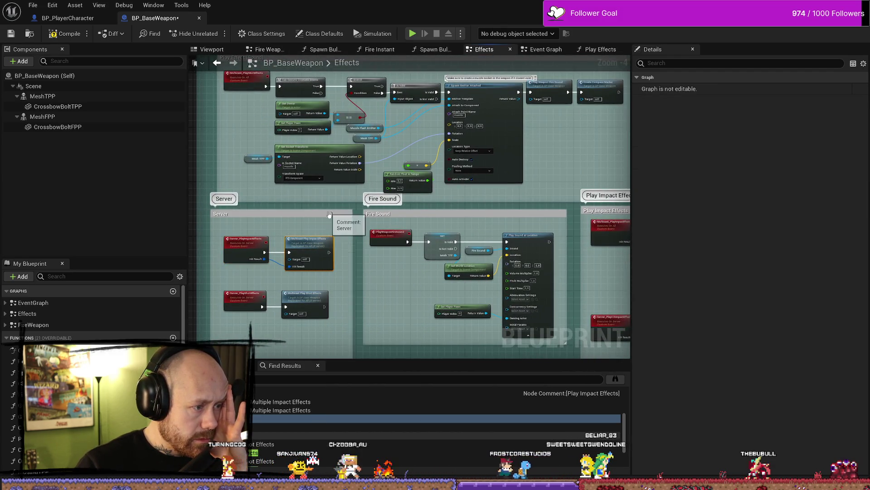
{"action": "left_click", "coordinate": [328, 211]}
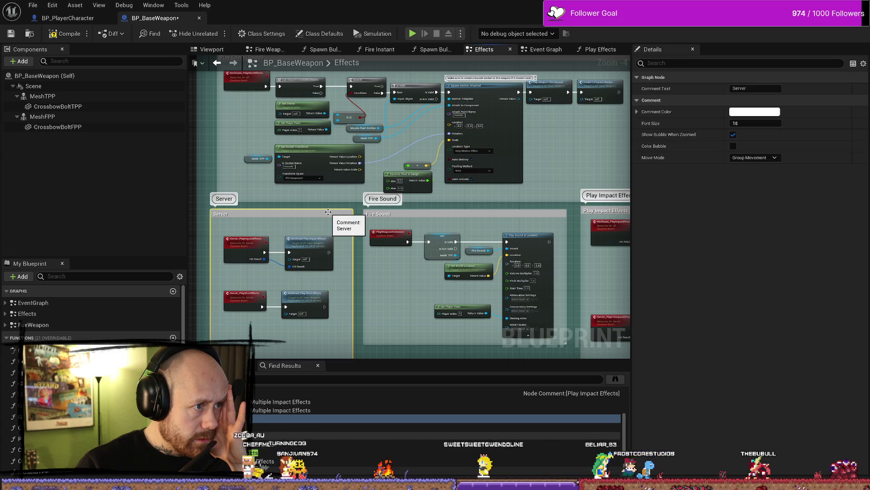
{"action": "left_click", "coordinate": [207, 204]}
Place the Cast between Branch and Play Effects, wire Branch False into it, with Break Hit Result beneath.
{"action": "scroll", "coordinate": [463, 217], "scroll_direction": "up", "scroll_amount": 2}
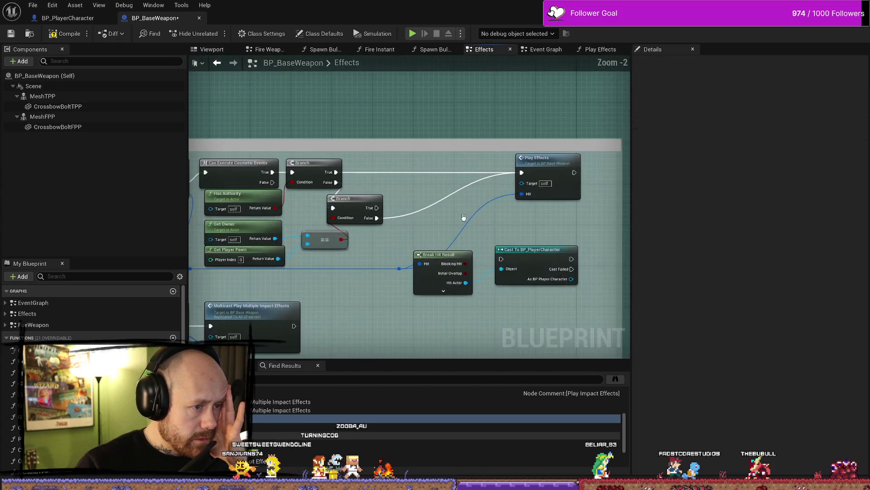
{"action": "left_click_drag", "start_coordinate": [463, 217], "coordinate": [427, 187]}
{"action": "mouse_move", "coordinate": [487, 225]}
{"action": "left_mouse_down"}
{"action": "mouse_move", "coordinate": [412, 169]}
{"action": "mouse_move", "coordinate": [395, 140]}
{"action": "mouse_move", "coordinate": [476, 149]}
{"action": "left_mouse_up"}
{"action": "left_click_drag", "start_coordinate": [330, 194], "coordinate": [358, 166]}
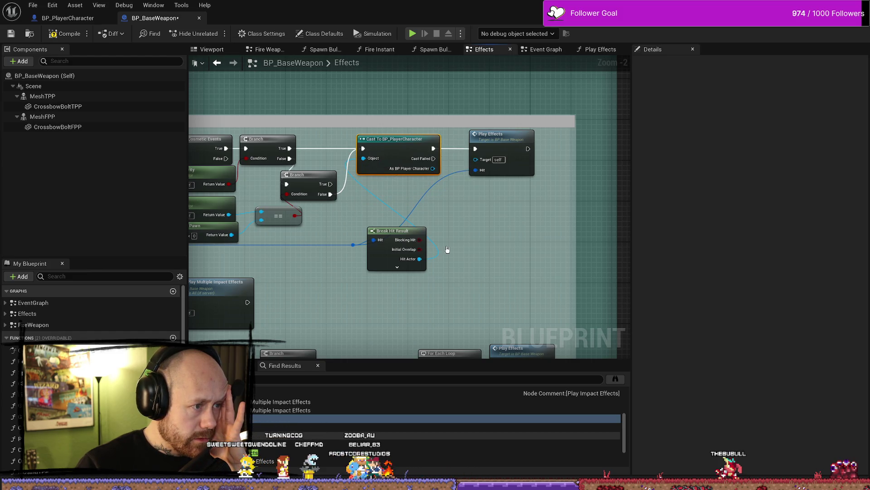
{"action": "left_click_drag", "start_coordinate": [381, 230], "coordinate": [370, 188]}
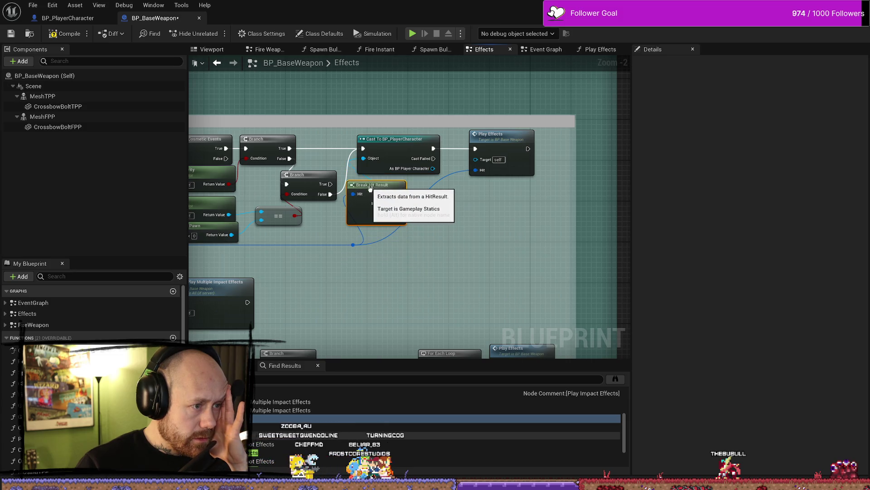
{"action": "left_click", "coordinate": [490, 176]}
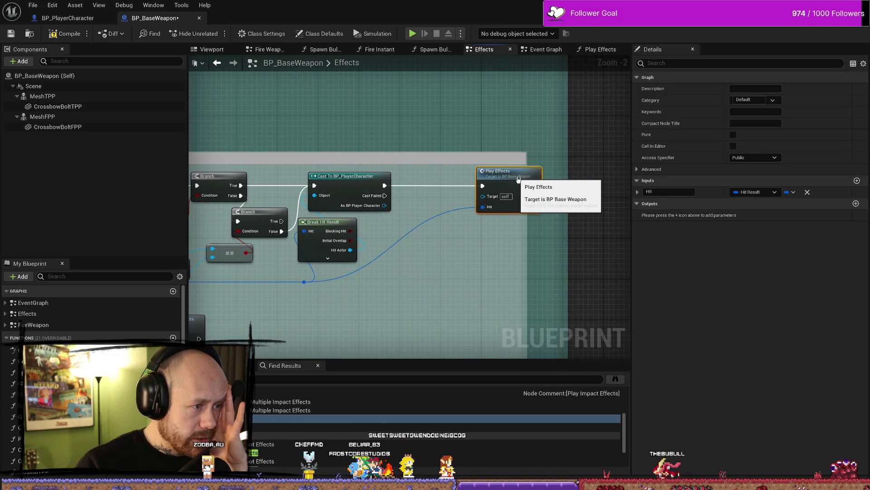
Add a Branch node after the Cast To BP_PlayerCharacter exec output.
{"action": "left_click_drag", "start_coordinate": [422, 188], "coordinate": [419, 188]}
{"action": "type", "text": "b"}
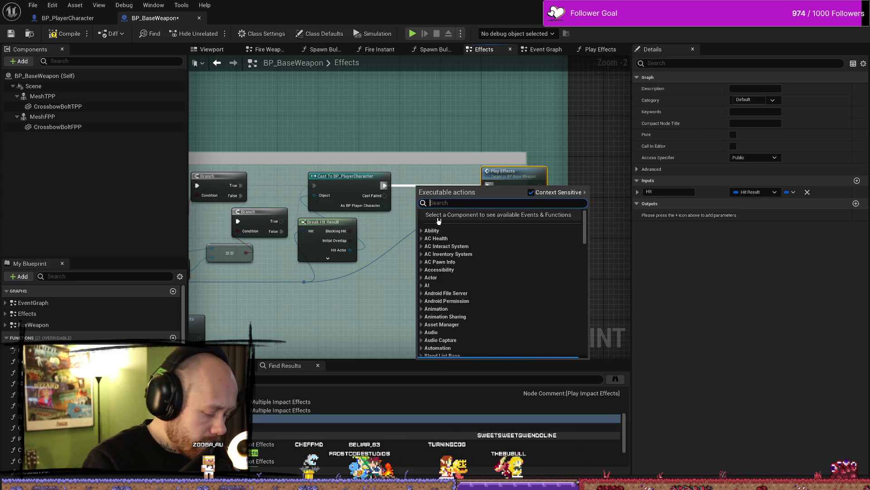
{"action": "type", "text": "ranch"}
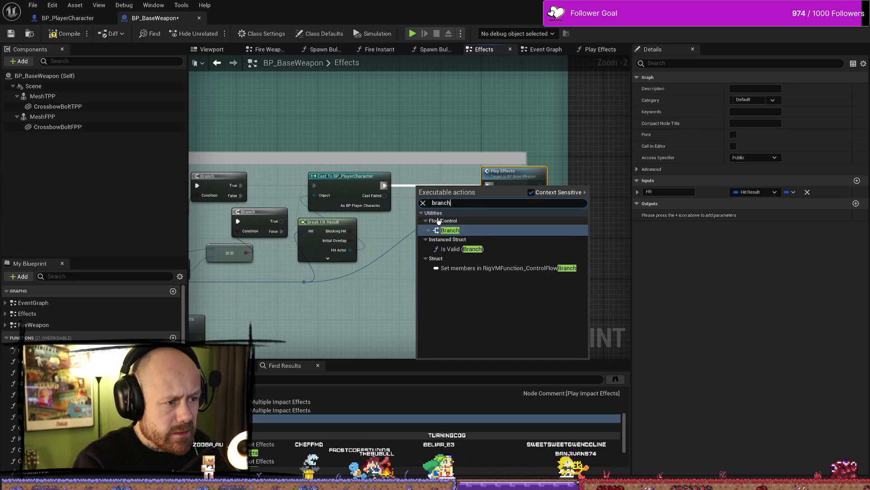
{"action": "key", "text": "Return"}
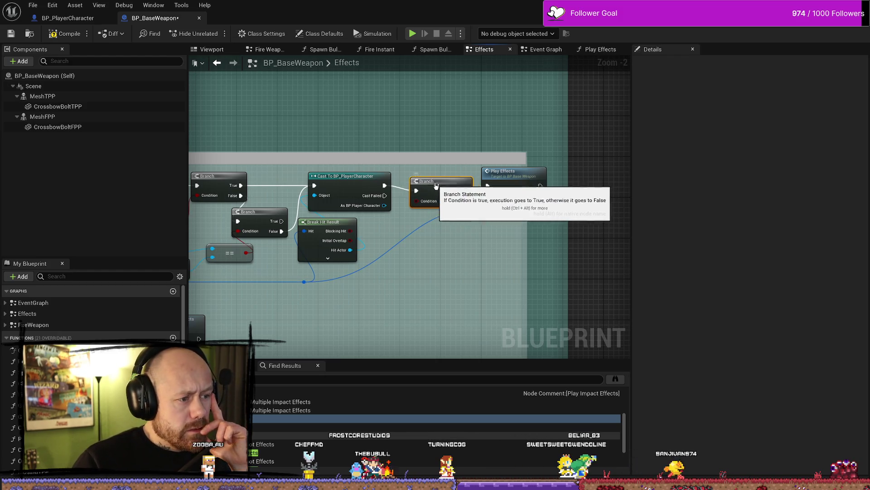
{"action": "left_click_drag", "start_coordinate": [476, 279], "coordinate": [426, 261]}
Feed the character's Parrying? value into the Branch condition, wire False to Play Effects, and compile.
{"action": "left_click_drag", "start_coordinate": [333, 192], "coordinate": [346, 216]}
{"action": "type", "text": "parry"}
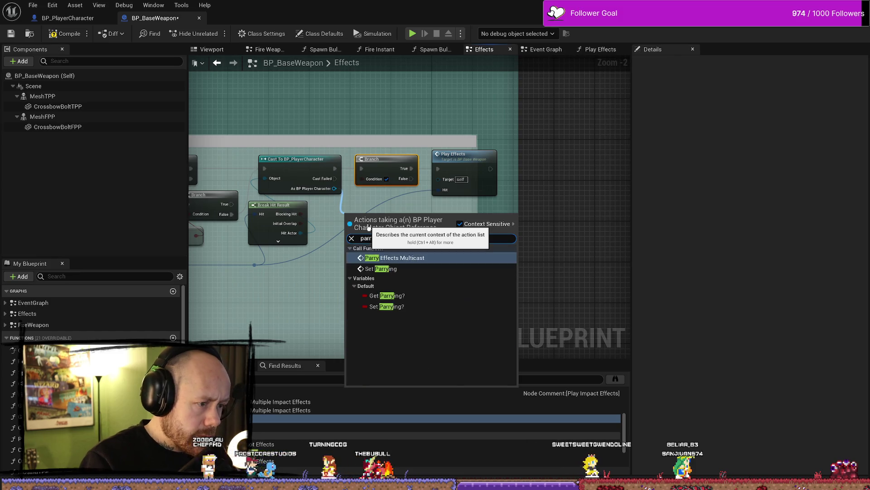
{"action": "key", "text": "Down"}
{"action": "key", "text": "Down"}
{"action": "key", "text": "Return"}
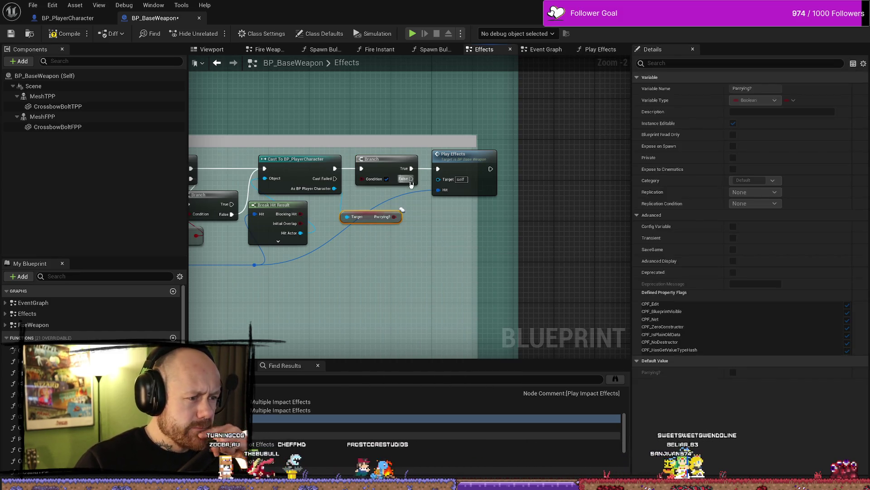
{"action": "mouse_move", "coordinate": [394, 217]}
{"action": "left_mouse_down"}
{"action": "mouse_move", "coordinate": [361, 179]}
{"action": "mouse_move", "coordinate": [437, 222]}
{"action": "left_mouse_up"}
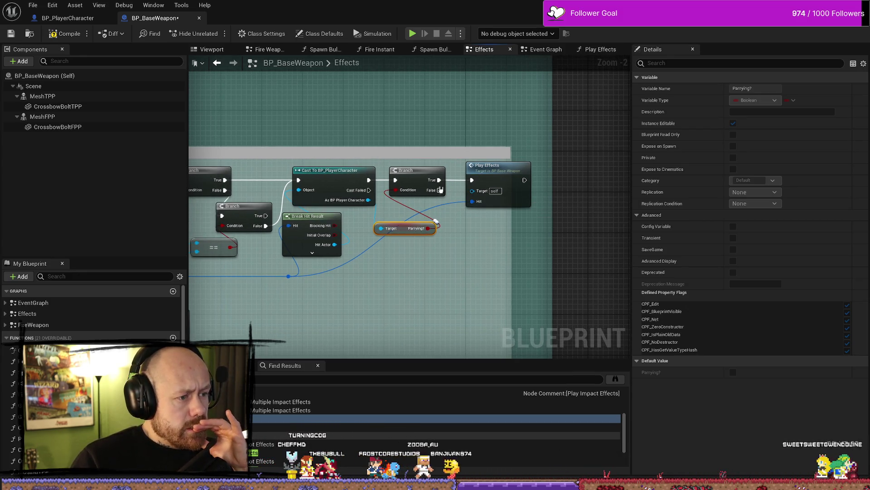
{"action": "left_click_drag", "start_coordinate": [440, 189], "coordinate": [473, 181]}
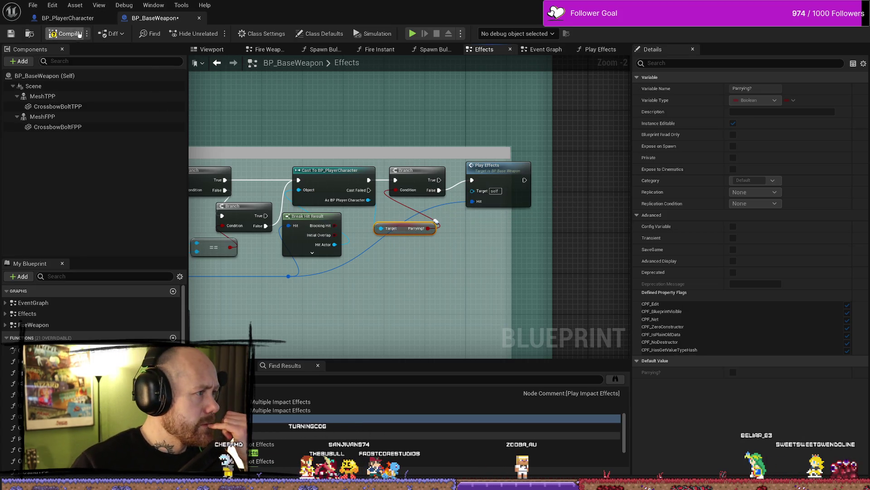
{"action": "key", "text": "F7"}
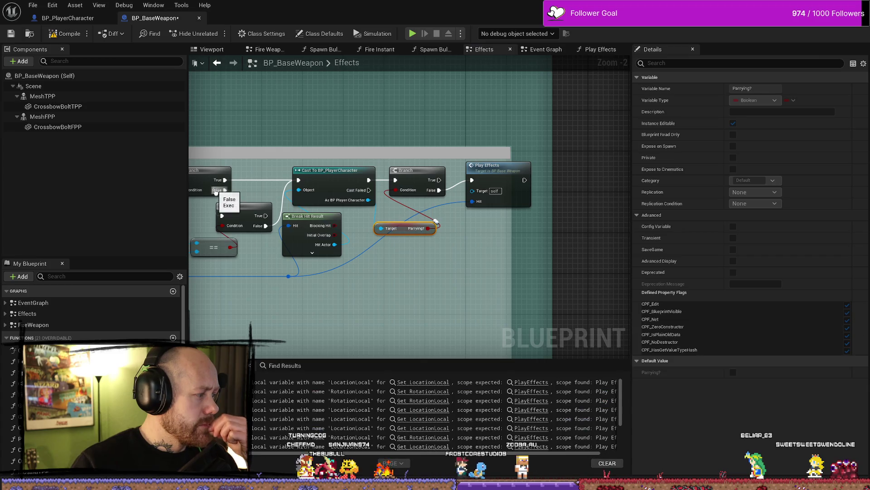
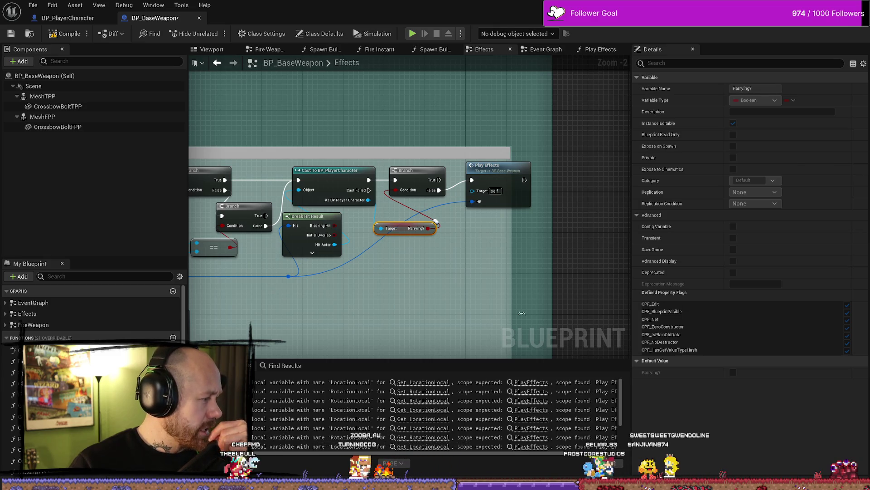
Nudge the Parrying? getter, add a reroute on the Hit Actor wire, and open Play Effects.
{"action": "mouse_move", "coordinate": [402, 229]}
{"action": "left_mouse_down"}
{"action": "mouse_move", "coordinate": [402, 219]}
{"action": "mouse_move", "coordinate": [393, 222]}
{"action": "left_mouse_up"}
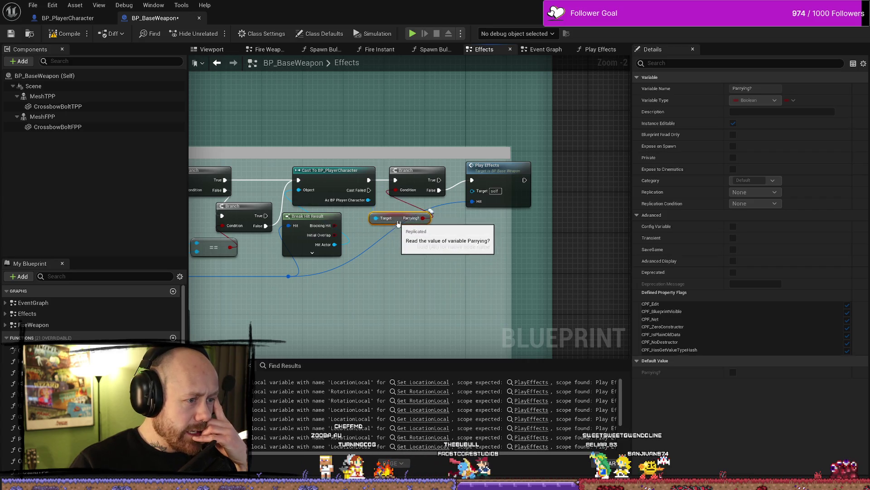
{"action": "double_click", "coordinate": [356, 256]}
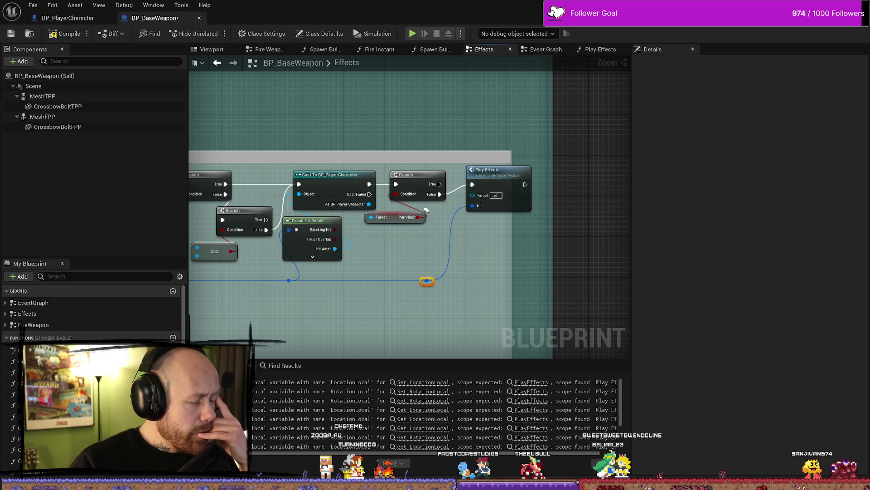
{"action": "left_click", "coordinate": [387, 222]}
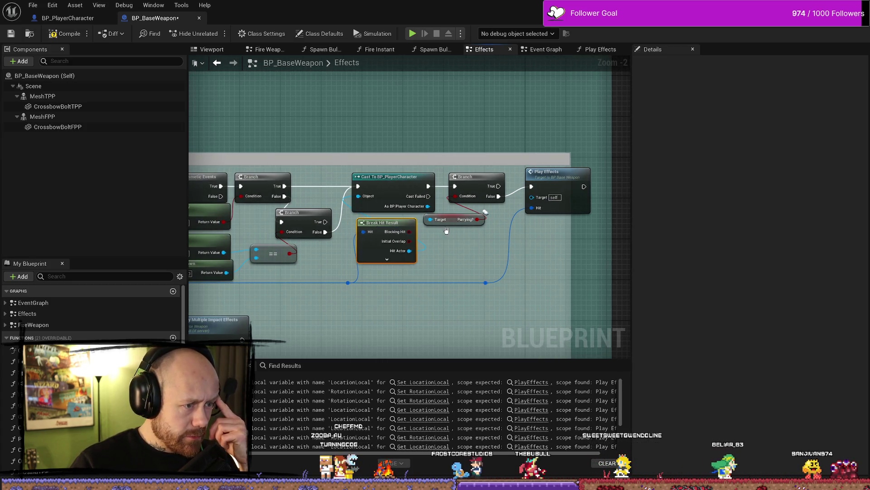
{"action": "double_click", "coordinate": [529, 173]}
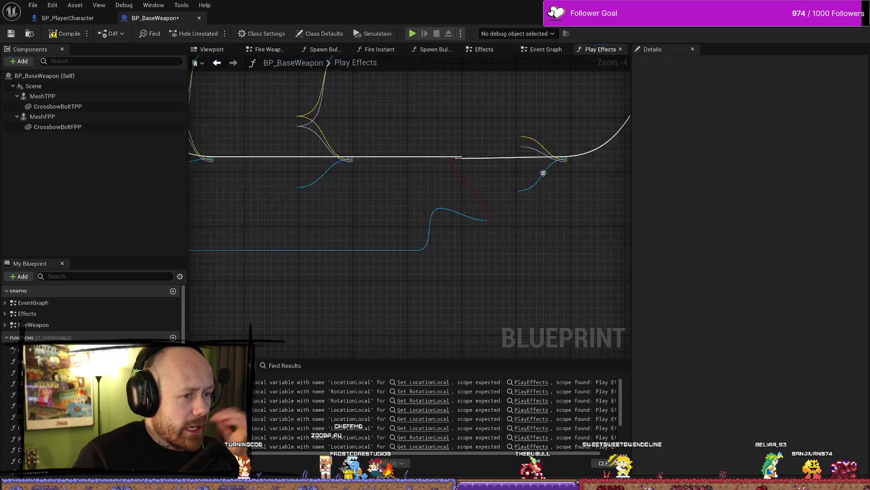
Compile BP_BaseWeapon and check the flagged SET Location Local warning before moving to BP_PlayerCharacter.
{"action": "scroll", "coordinate": [330, 151], "scroll_direction": "up", "scroll_amount": 4}
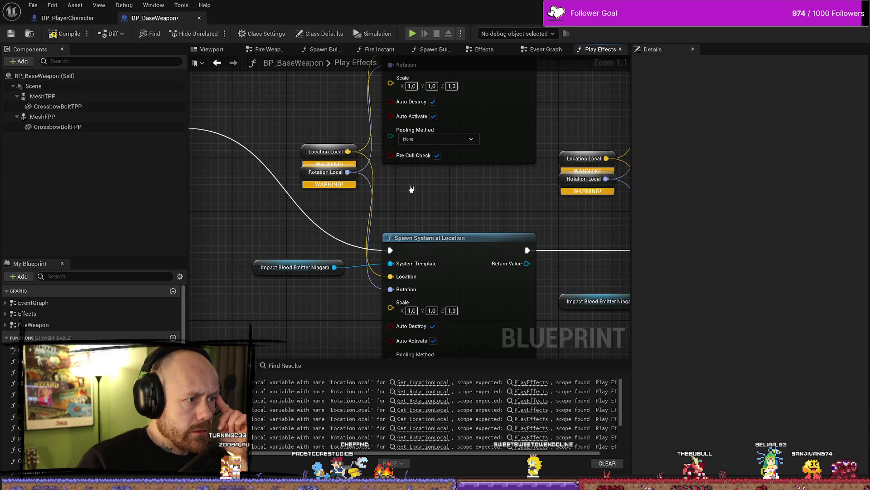
{"action": "scroll", "coordinate": [420, 189], "scroll_direction": "down", "scroll_amount": 2}
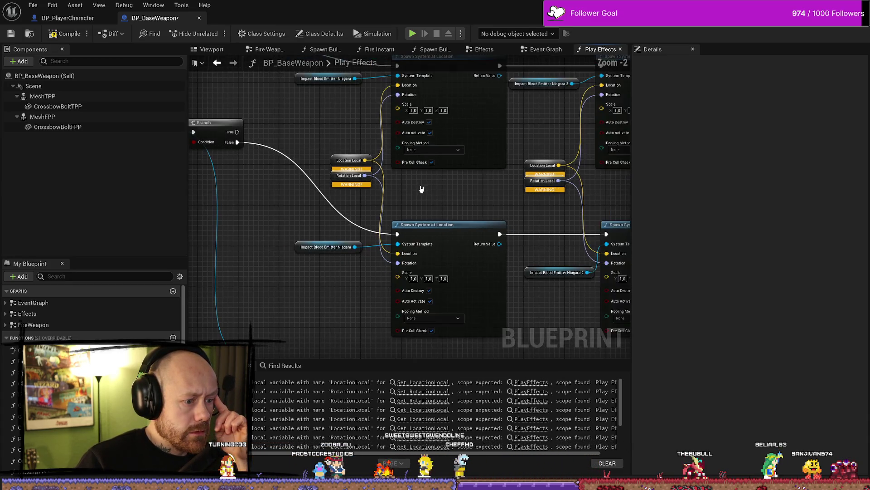
{"action": "left_click", "coordinate": [71, 39]}
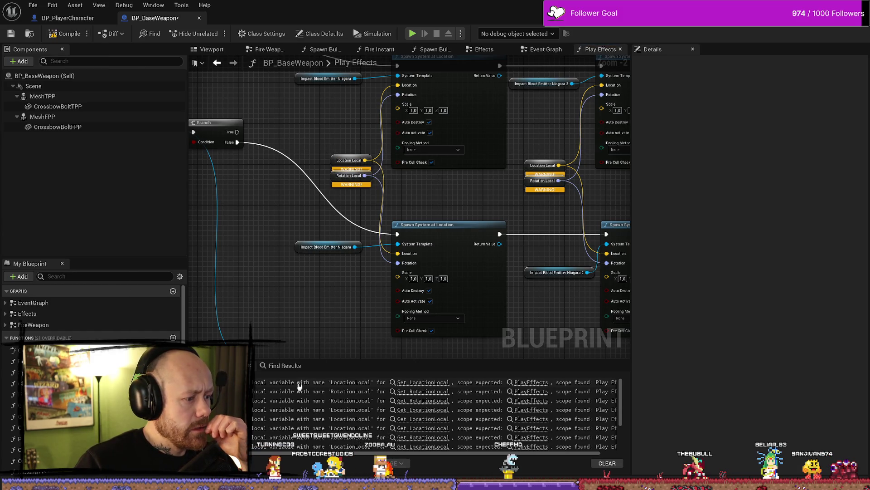
{"action": "left_click", "coordinate": [414, 382]}
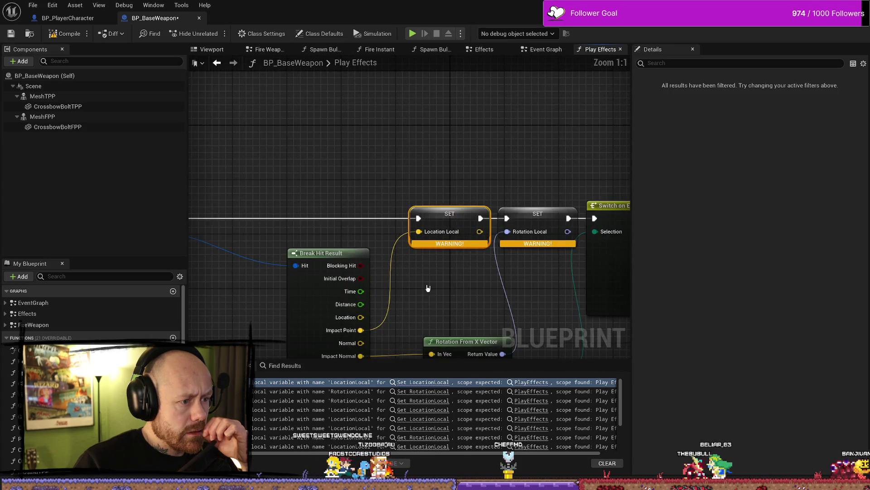
{"action": "mouse_move", "coordinate": [437, 294]}
{"action": "left_mouse_down"}
{"action": "mouse_move", "coordinate": [439, 230]}
{"action": "mouse_move", "coordinate": [470, 232]}
{"action": "mouse_move", "coordinate": [440, 219]}
{"action": "left_mouse_up"}
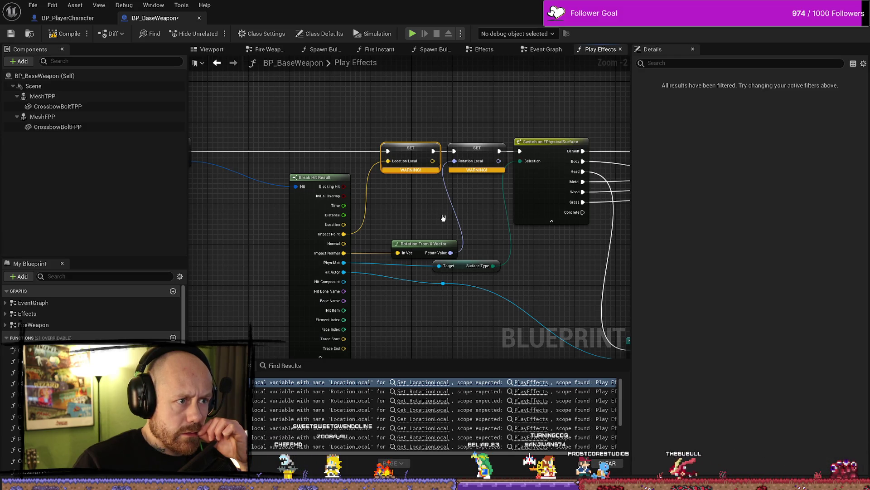
{"action": "mouse_move", "coordinate": [459, 300]}
{"action": "left_mouse_down"}
{"action": "mouse_move", "coordinate": [424, 218]}
{"action": "mouse_move", "coordinate": [464, 218]}
{"action": "left_mouse_up"}
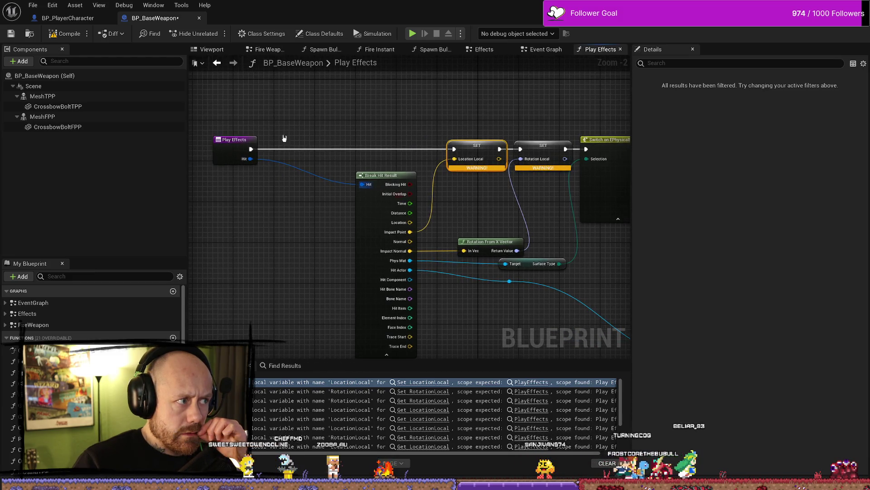
{"action": "left_click", "coordinate": [68, 17]}
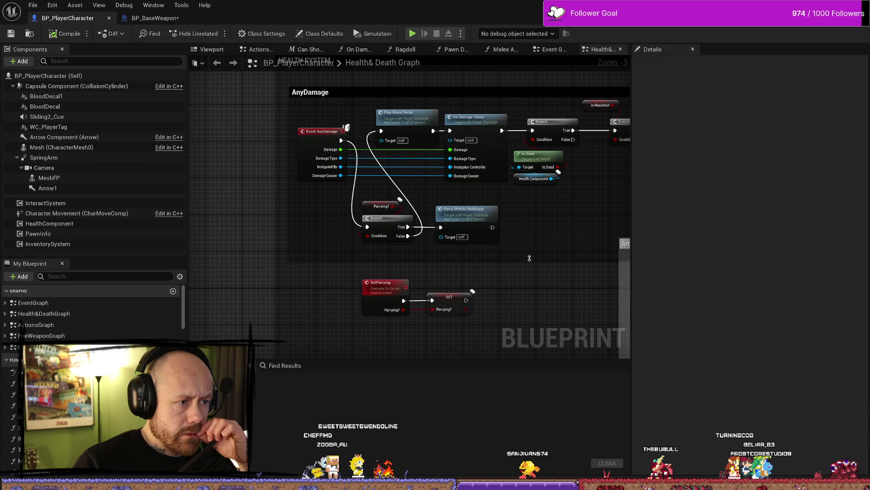
Look over the Health&Death graph, then return to BP_BaseWeapon's Effects graph.
{"action": "left_click_drag", "start_coordinate": [552, 246], "coordinate": [479, 242]}
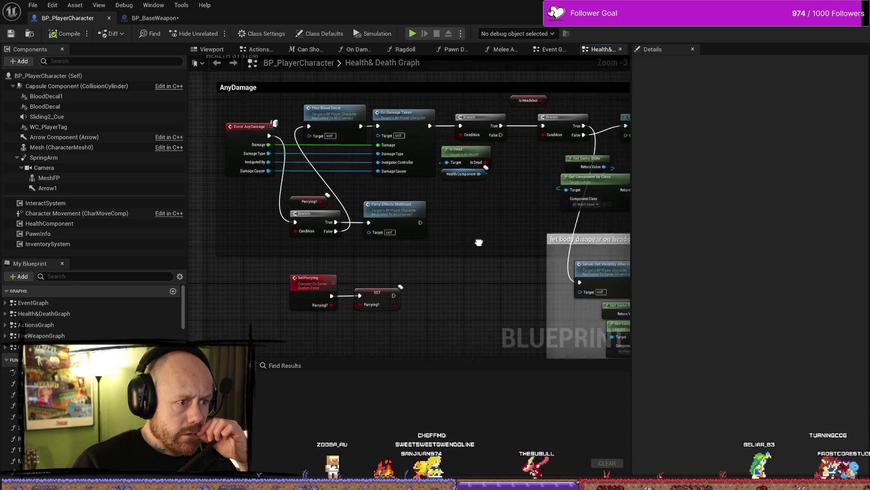
{"action": "scroll", "coordinate": [479, 242], "scroll_direction": "down", "scroll_amount": 2}
{"action": "left_click", "coordinate": [152, 18]}
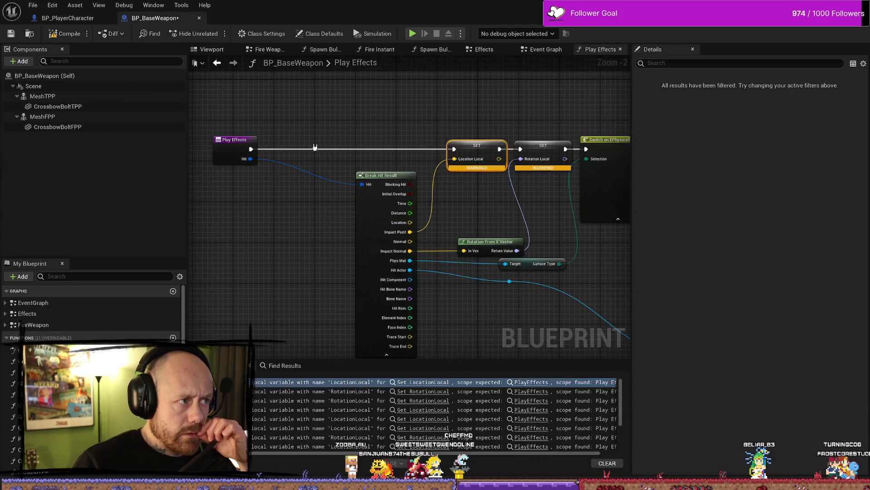
{"action": "left_click", "coordinate": [495, 48]}
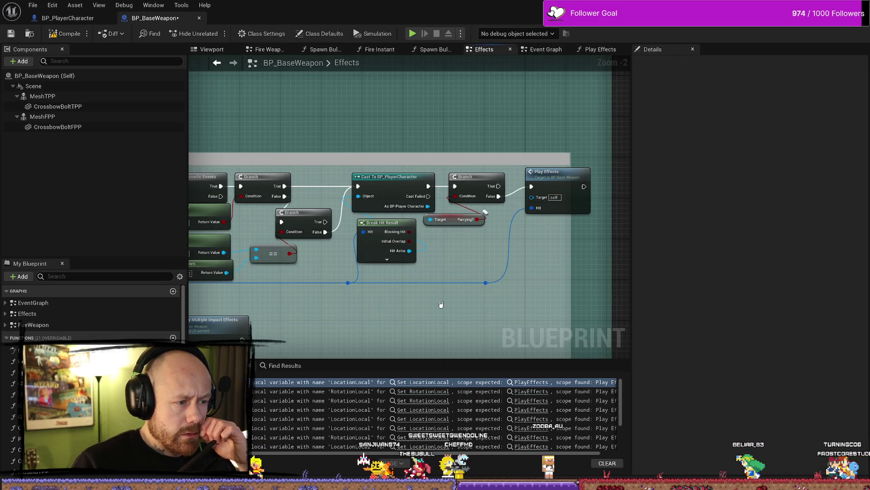
Bring the Play Impact Effects, Cast and Break Hit Result nodes into view and undo the last move.
{"action": "mouse_move", "coordinate": [466, 266]}
{"action": "left_mouse_down"}
{"action": "mouse_move", "coordinate": [471, 294]}
{"action": "mouse_move", "coordinate": [553, 283]}
{"action": "mouse_move", "coordinate": [381, 247]}
{"action": "left_mouse_up"}
{"action": "scroll", "coordinate": [552, 283], "scroll_direction": "down", "scroll_amount": 1}
{"action": "mouse_move", "coordinate": [259, 241]}
{"action": "left_mouse_down"}
{"action": "mouse_move", "coordinate": [441, 239]}
{"action": "mouse_move", "coordinate": [506, 261]}
{"action": "left_mouse_up"}
{"action": "left_click_drag", "start_coordinate": [564, 261], "coordinate": [394, 247]}
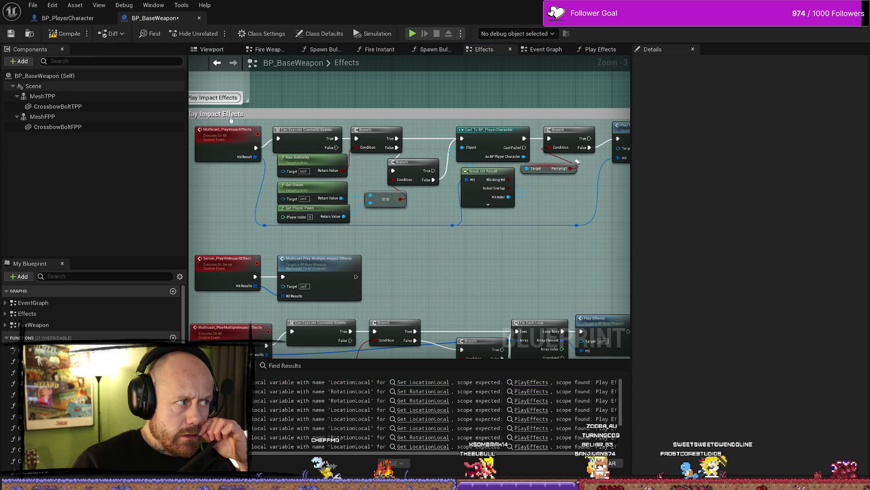
{"action": "left_click_drag", "start_coordinate": [528, 235], "coordinate": [425, 247]}
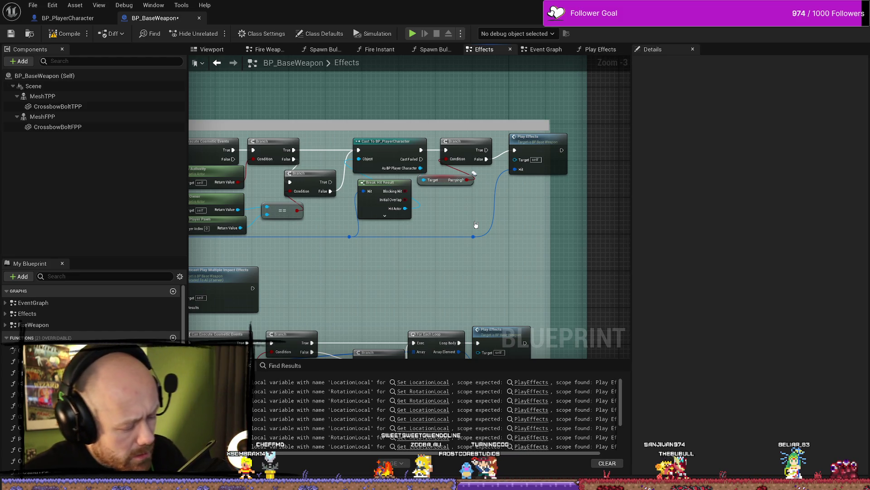
{"action": "key", "text": "ctrl+z"}
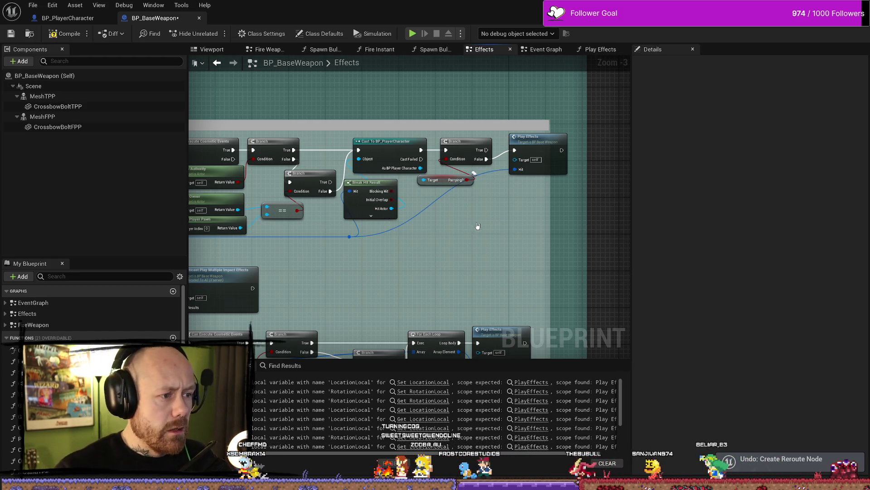
Undo the Parrying? Branch link, the parrying check nodes and a node move.
{"action": "key", "text": "ctrl+z"}
{"action": "key", "text": "ctrl+z"}
{"action": "key", "text": "ctrl+z"}
{"action": "key", "text": "ctrl+z"}
{"action": "key", "text": "ctrl+z"}
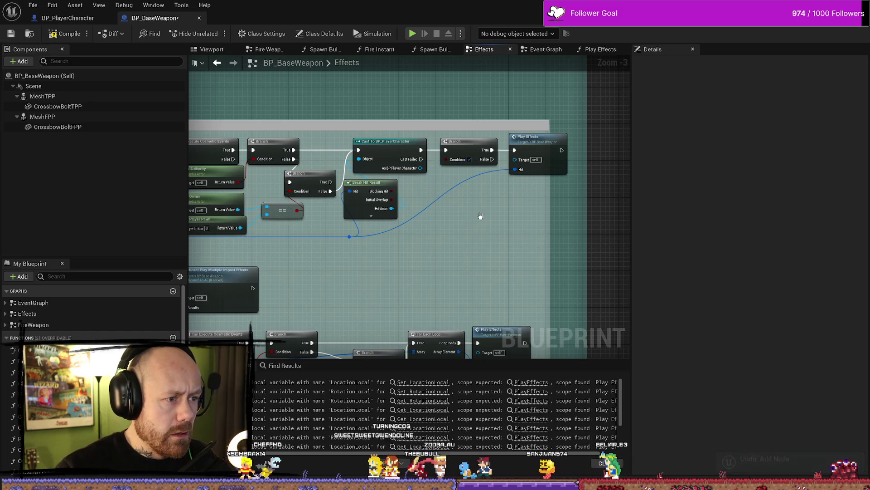
{"action": "key", "text": "ctrl+z"}
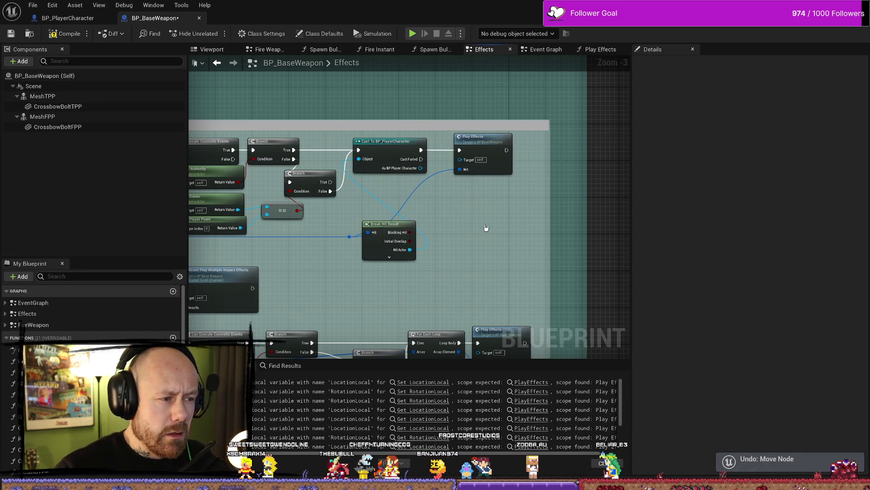
{"action": "key", "text": "ctrl+z"}
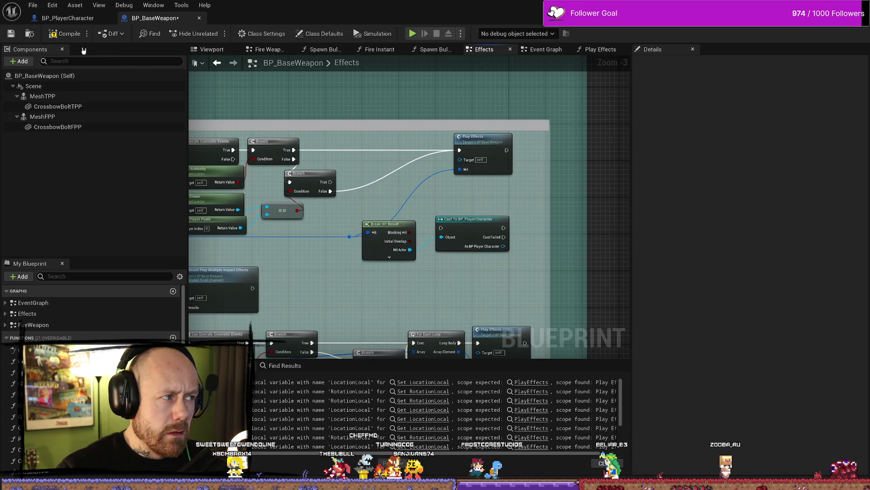
{"action": "left_click", "coordinate": [68, 18]}
{"action": "left_click", "coordinate": [166, 18]}
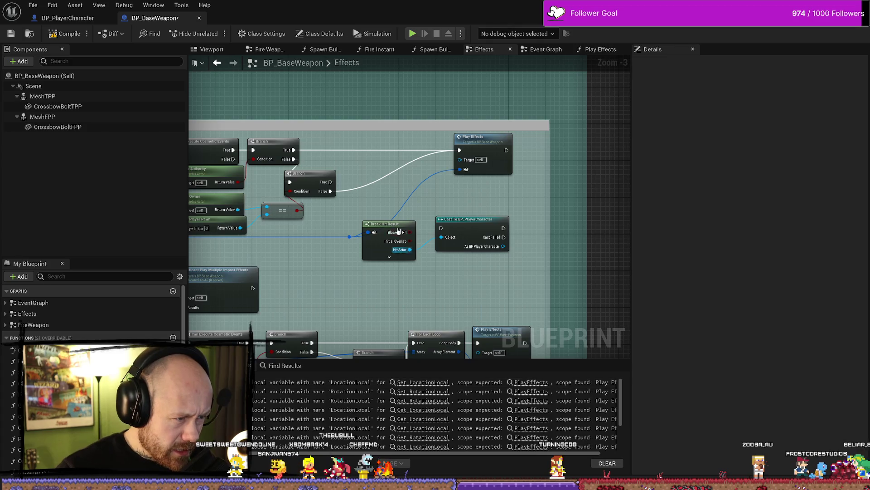
Delete Break Hit Result and Cast To BP_PlayerCharacter, then recompile the weapon blueprint.
{"action": "left_click_drag", "start_coordinate": [395, 234], "coordinate": [399, 252]}
{"action": "mouse_move", "coordinate": [327, 239]}
{"action": "left_mouse_down"}
{"action": "mouse_move", "coordinate": [518, 240]}
{"action": "mouse_move", "coordinate": [343, 243]}
{"action": "left_mouse_up"}
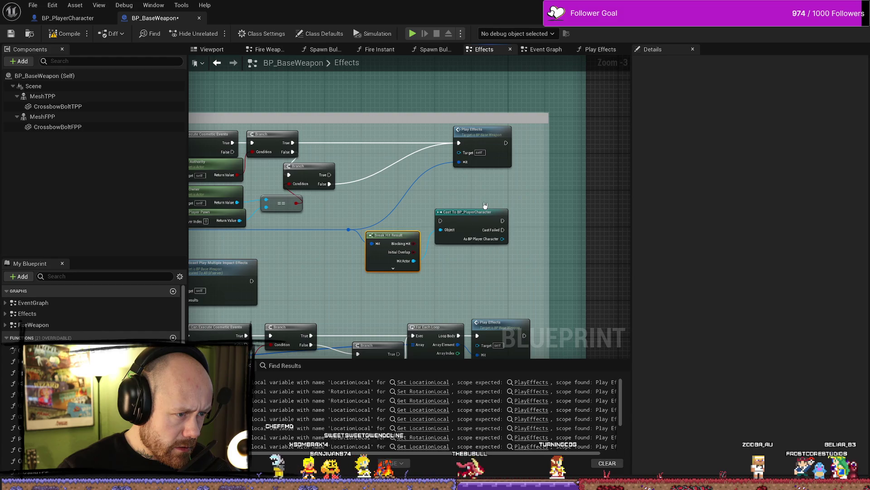
{"action": "left_click", "coordinate": [501, 226], "text": "ctrl"}
{"action": "key", "text": "Delete"}
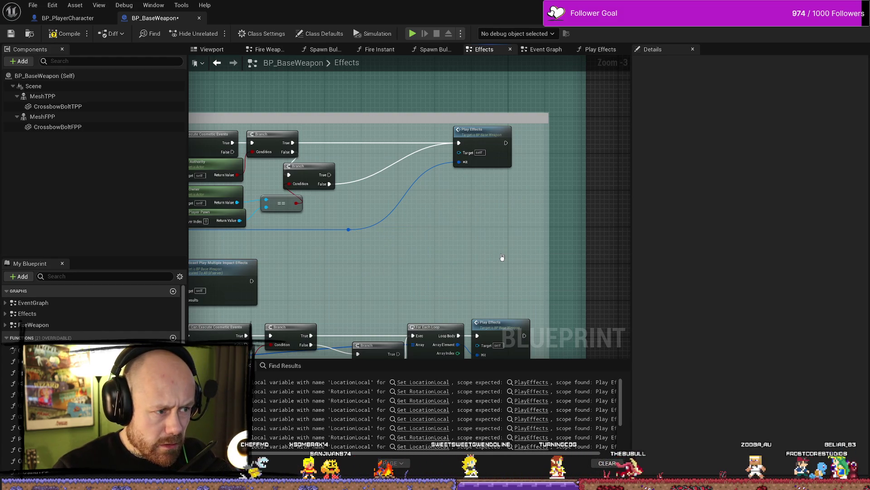
{"action": "left_click", "coordinate": [65, 34]}
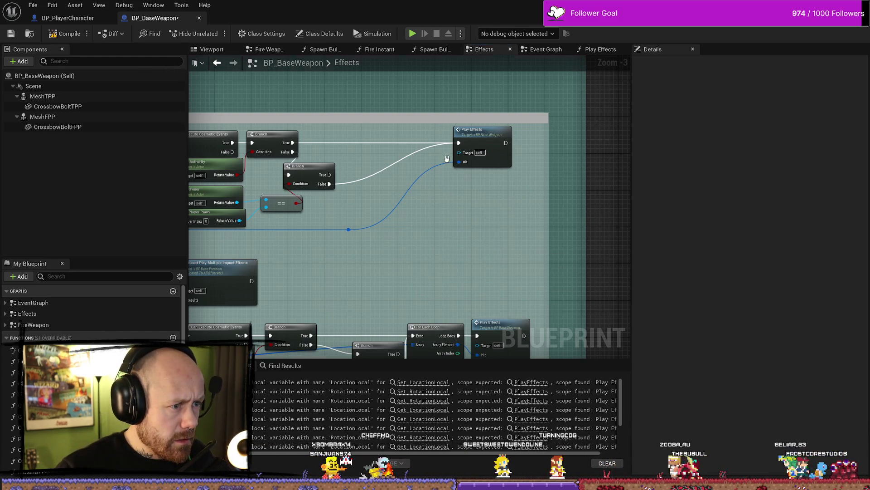
{"action": "left_click_drag", "start_coordinate": [455, 207], "coordinate": [520, 202]}
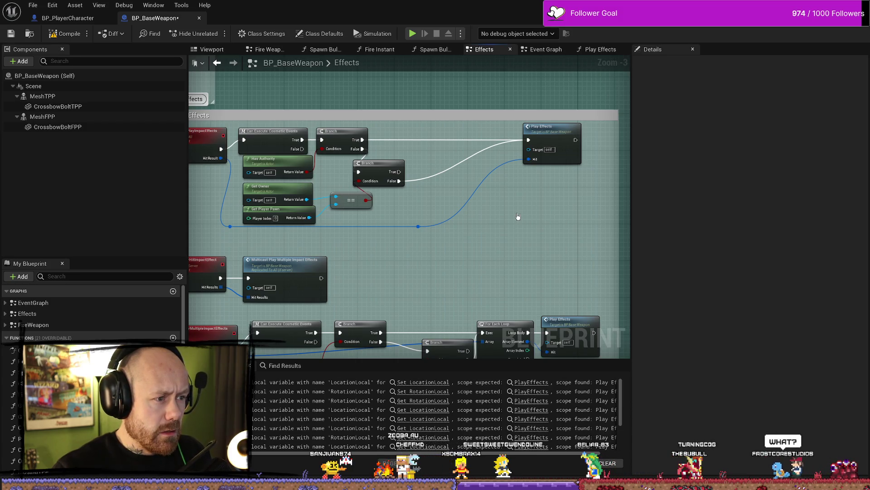
Review the compile warnings on SET Location Local and Play Effects.
{"action": "left_click", "coordinate": [438, 386]}
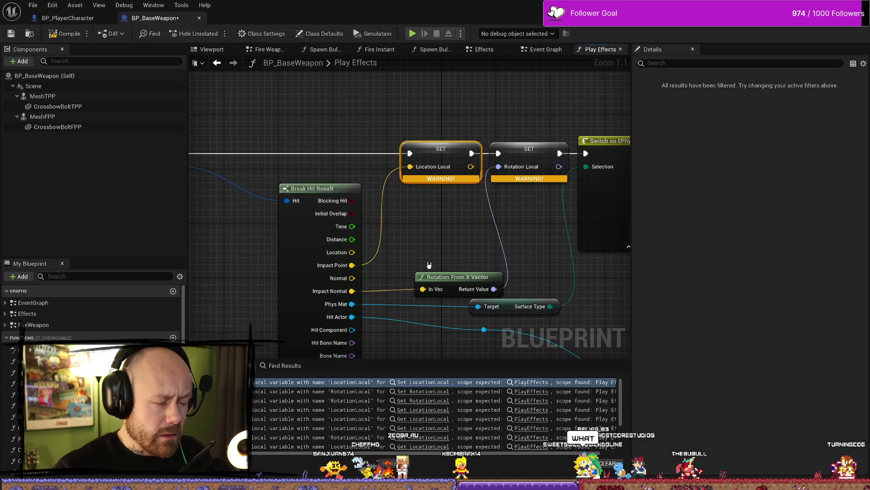
{"action": "scroll", "coordinate": [90, 309], "scroll_direction": "down", "scroll_amount": 8}
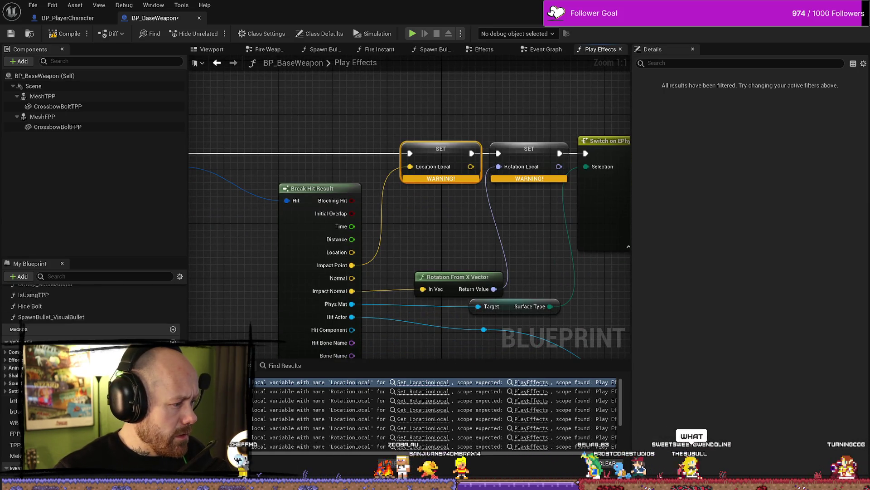
{"action": "scroll", "coordinate": [90, 309], "scroll_direction": "down", "scroll_amount": 2}
{"action": "left_click", "coordinate": [520, 383]}
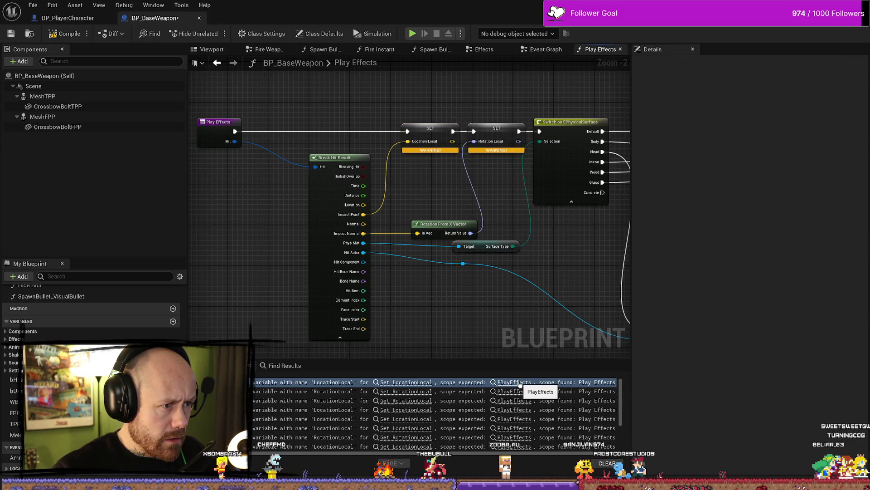
{"action": "left_click", "coordinate": [388, 383]}
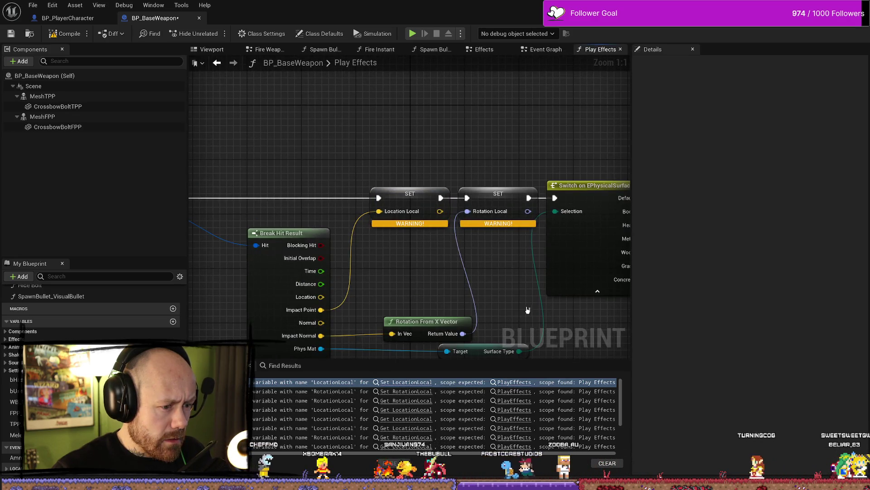
Save BP_BaseWeapon and go to the BP_PlayerCharacter blueprint.
{"action": "scroll", "coordinate": [526, 309], "scroll_direction": "down", "scroll_amount": 2}
{"action": "scroll", "coordinate": [439, 263], "scroll_direction": "up", "scroll_amount": 2}
{"action": "scroll", "coordinate": [440, 262], "scroll_direction": "down", "scroll_amount": 5}
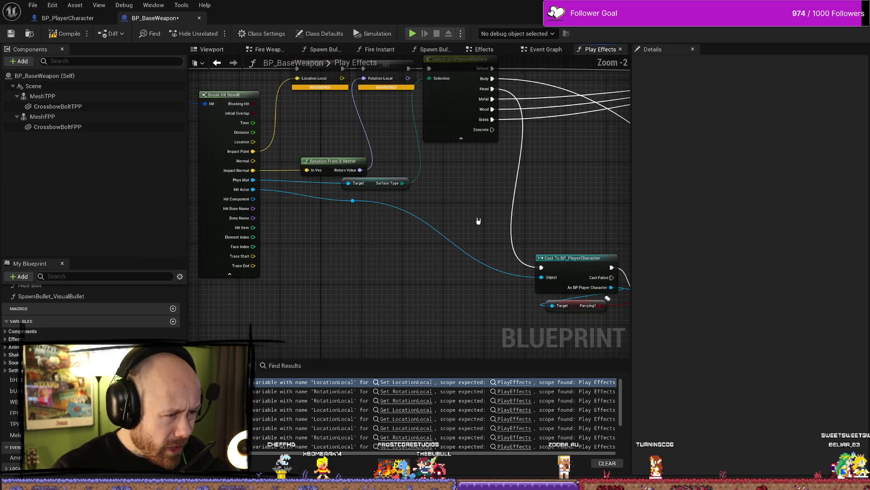
{"action": "scroll", "coordinate": [541, 219], "scroll_direction": "up", "scroll_amount": 3}
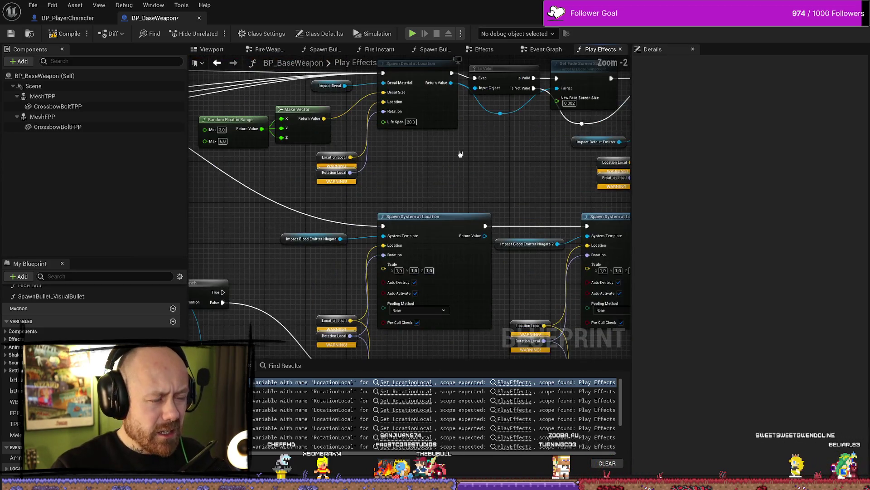
{"action": "left_click_drag", "start_coordinate": [451, 173], "coordinate": [451, 235]}
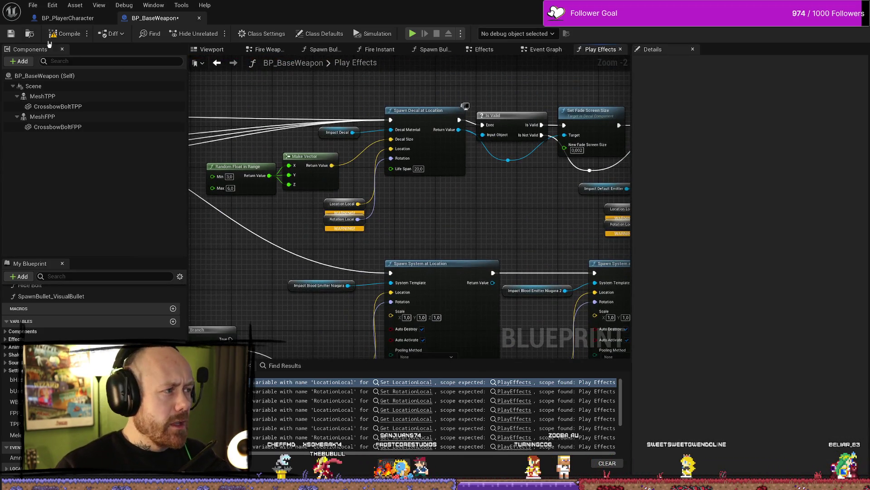
{"action": "left_click", "coordinate": [11, 34]}
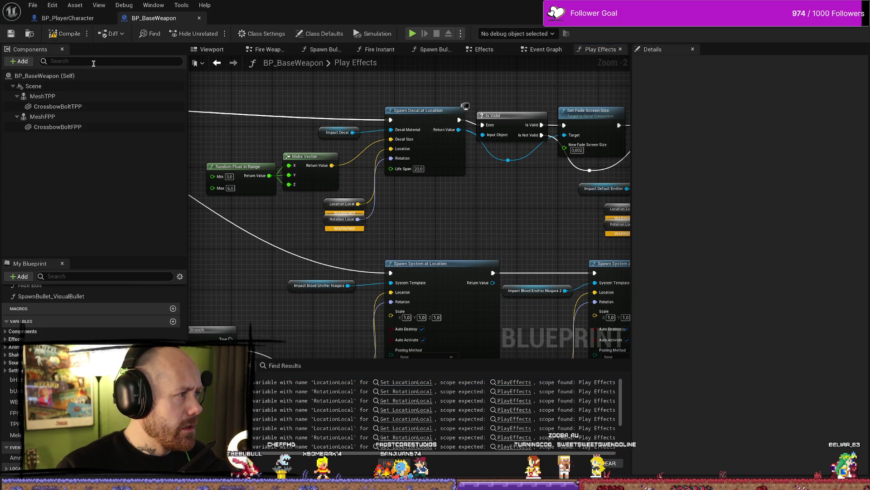
{"action": "left_click", "coordinate": [68, 18]}
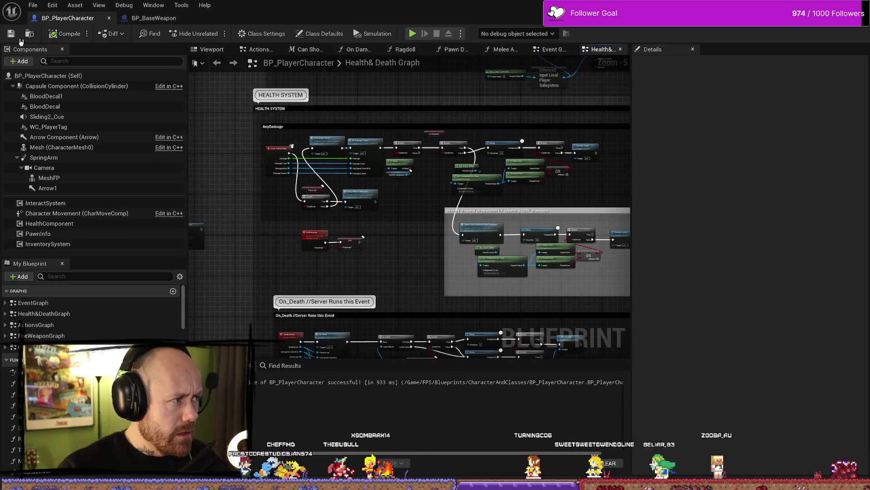
Save BP_PlayerCharacter and return to BP_BaseWeapon.
{"action": "key", "text": "ctrl+s"}
{"action": "left_click", "coordinate": [33, 6]}
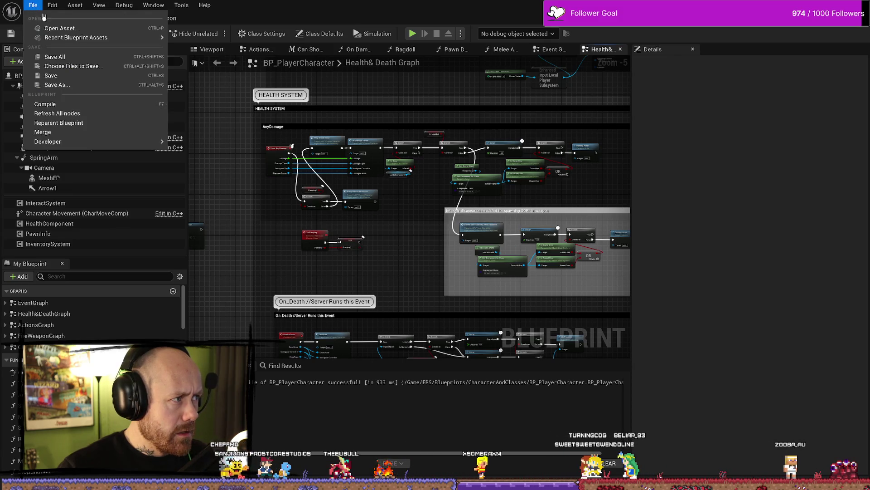
{"action": "left_click", "coordinate": [154, 18]}
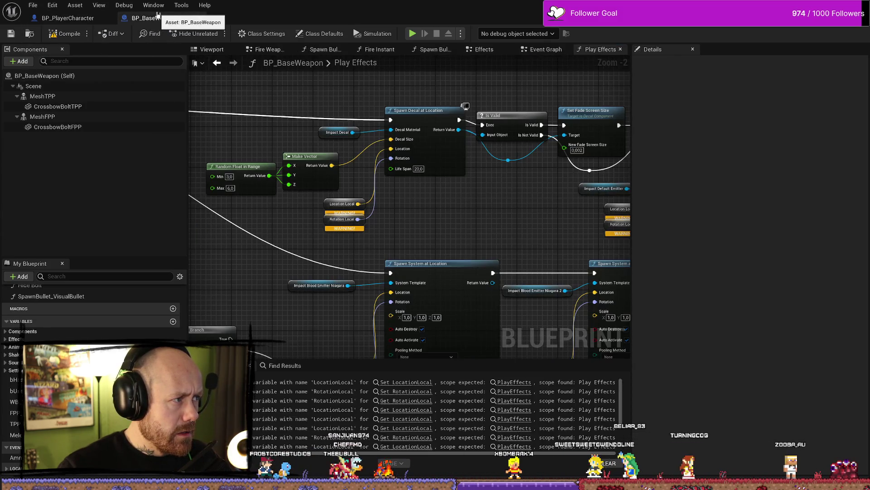
Inspect the RotationLocal and LocationLocal local variables in My Blueprint.
{"action": "scroll", "coordinate": [616, 103], "scroll_direction": "down", "scroll_amount": 2}
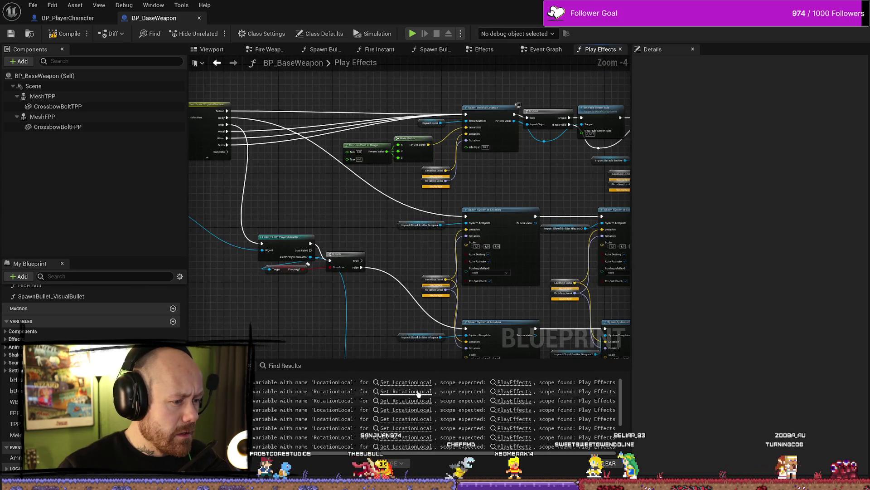
{"action": "scroll", "coordinate": [319, 405], "scroll_direction": "left", "scroll_amount": 2}
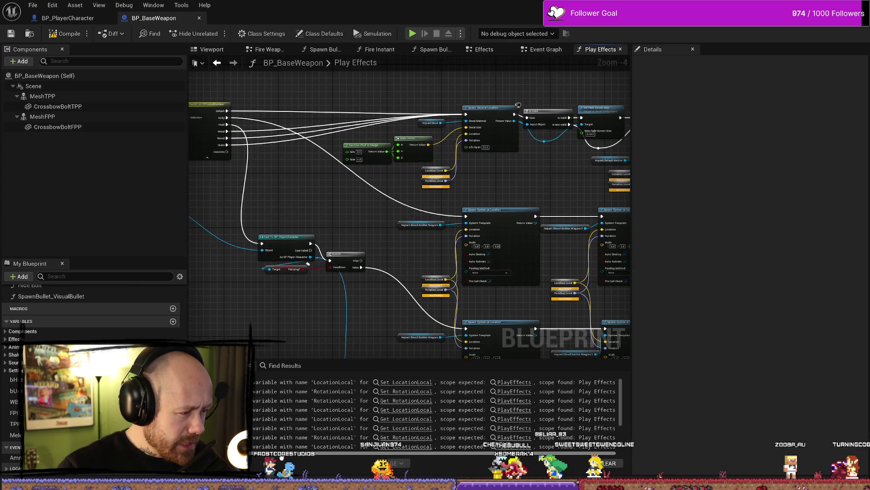
{"action": "scroll", "coordinate": [280, 458], "scroll_direction": "right", "scroll_amount": 1}
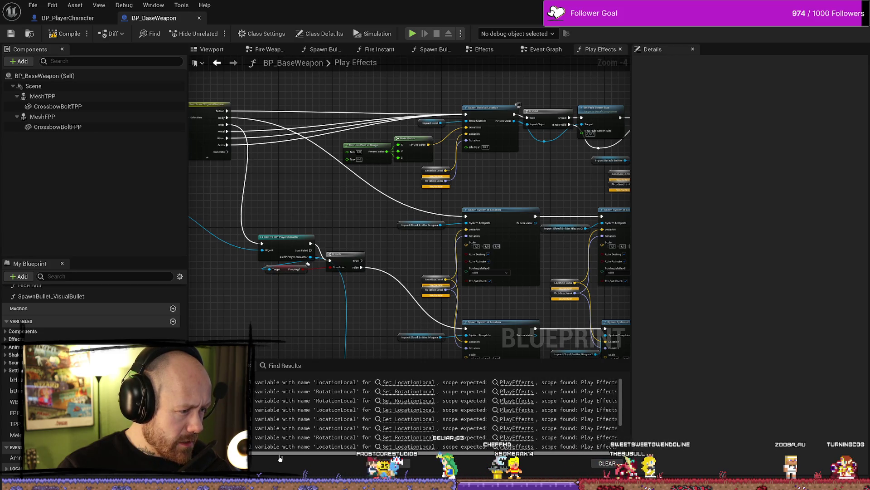
{"action": "scroll", "coordinate": [280, 458], "scroll_direction": "right", "scroll_amount": 1}
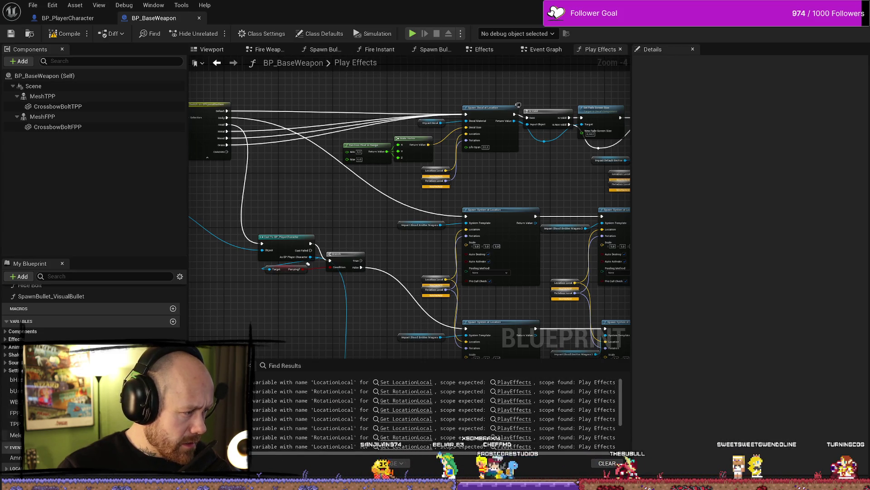
{"action": "scroll", "coordinate": [91, 312], "scroll_direction": "down", "scroll_amount": 2}
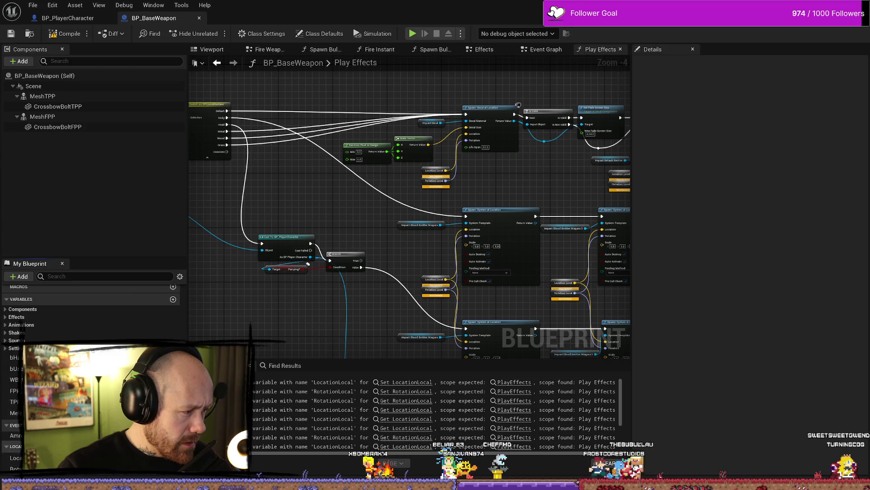
{"action": "left_click", "coordinate": [45, 468]}
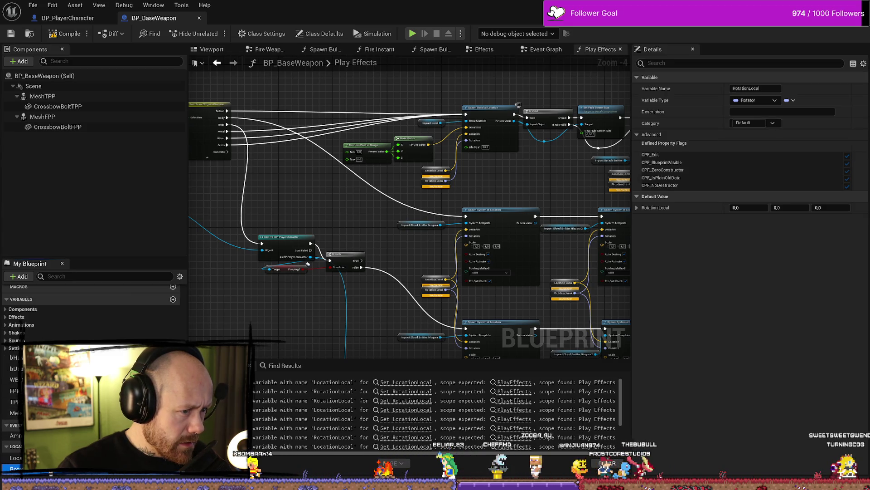
{"action": "left_click", "coordinate": [16, 458]}
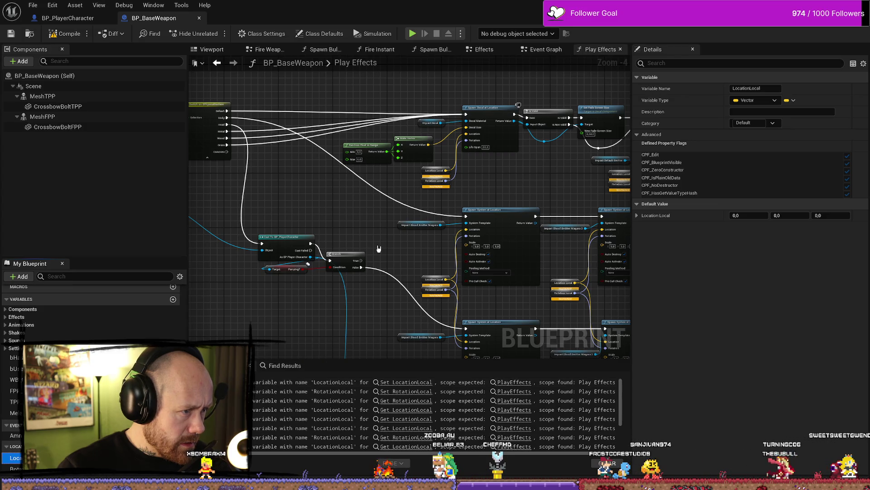
Add a SET Location Local node beside the existing getter, then delete it.
{"action": "scroll", "coordinate": [446, 198], "scroll_direction": "up", "scroll_amount": 3}
{"action": "left_click_drag", "start_coordinate": [446, 198], "coordinate": [315, 306]}
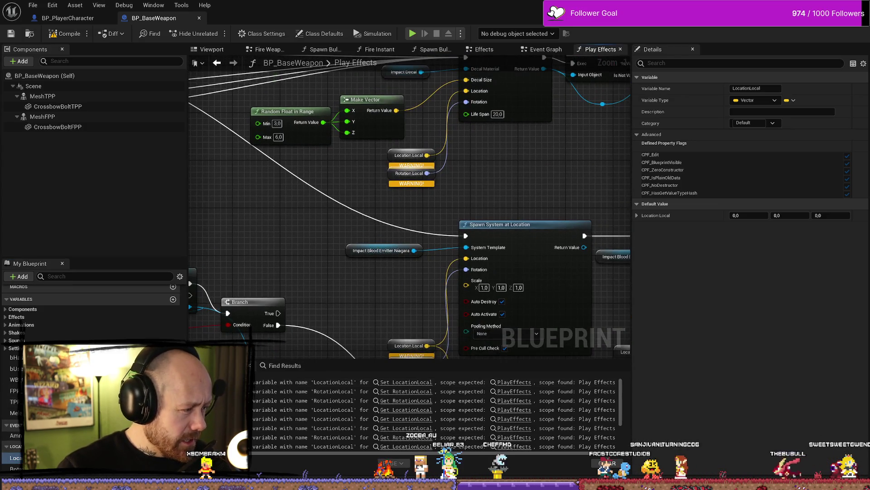
{"action": "mouse_move", "coordinate": [15, 458]}
{"action": "left_mouse_down"}
{"action": "mouse_move", "coordinate": [408, 158]}
{"action": "mouse_move", "coordinate": [392, 158]}
{"action": "mouse_move", "coordinate": [476, 183]}
{"action": "mouse_move", "coordinate": [505, 175]}
{"action": "left_mouse_up"}
{"action": "left_click", "coordinate": [502, 164]}
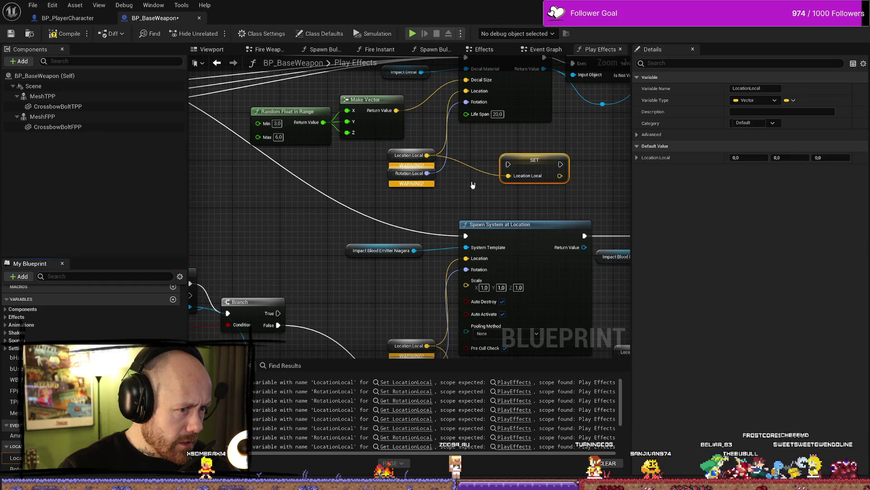
{"action": "left_click", "coordinate": [473, 185]}
{"action": "left_click", "coordinate": [534, 178]}
{"action": "key", "text": "Delete"}
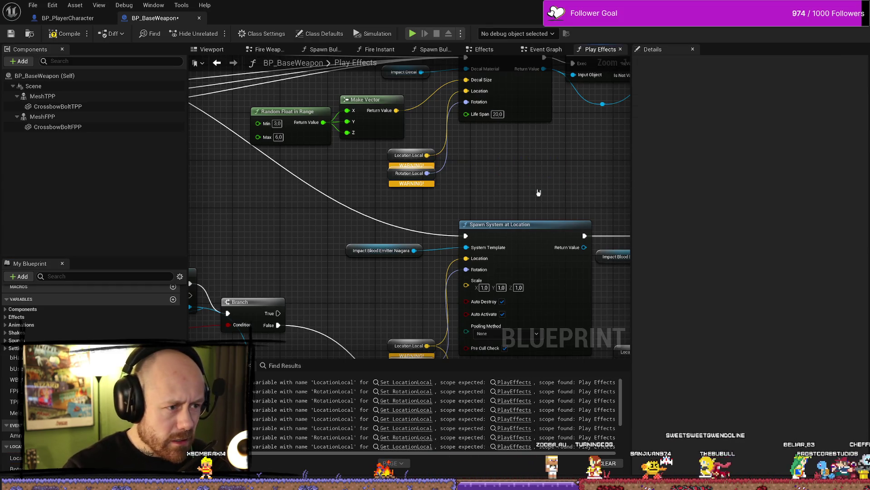
Find all references to LocationLocal and review them near Play Effects.
{"action": "left_click", "coordinate": [60, 457]}
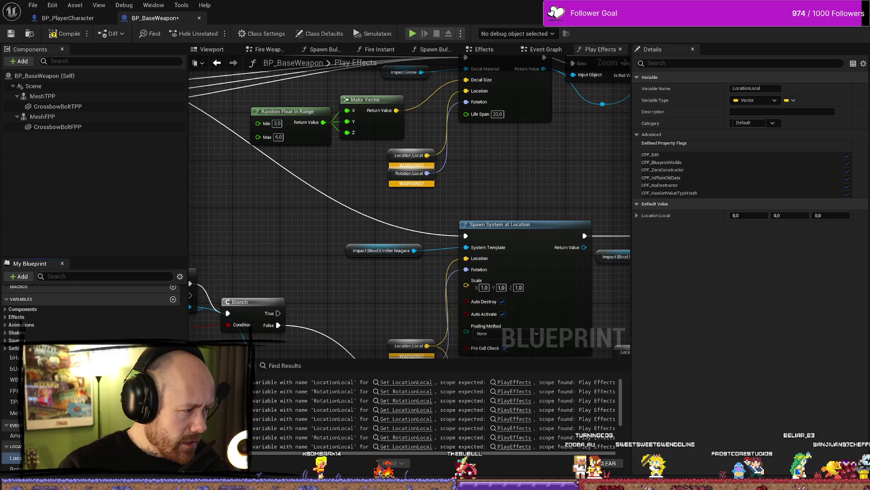
{"action": "key", "text": "shift+alt+f"}
{"action": "left_click", "coordinate": [252, 411]}
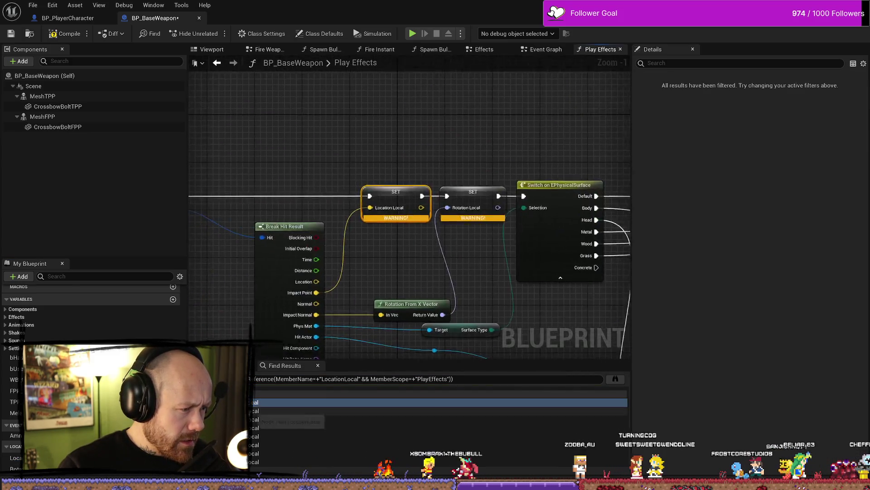
{"action": "scroll", "coordinate": [381, 267], "scroll_direction": "down", "scroll_amount": 2}
{"action": "scroll", "coordinate": [380, 267], "scroll_direction": "down", "scroll_amount": 2}
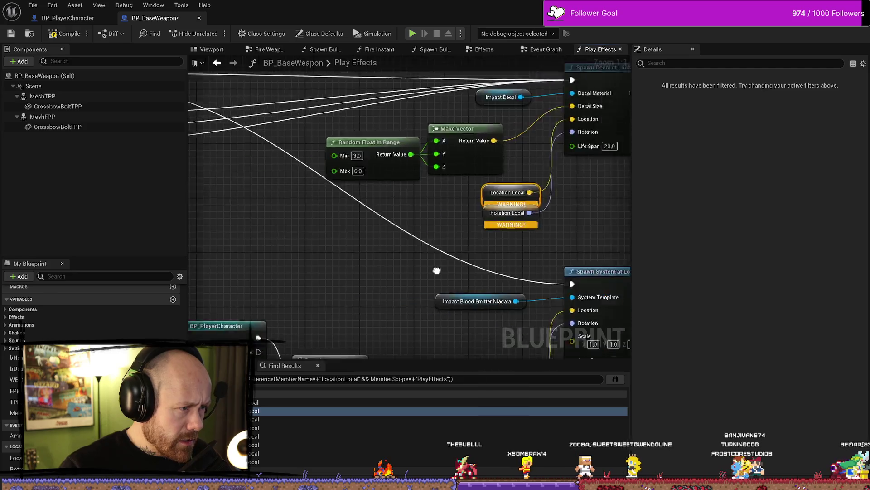
{"action": "left_click_drag", "start_coordinate": [380, 267], "coordinate": [548, 247]}
{"action": "scroll", "coordinate": [379, 237], "scroll_direction": "up", "scroll_amount": 2}
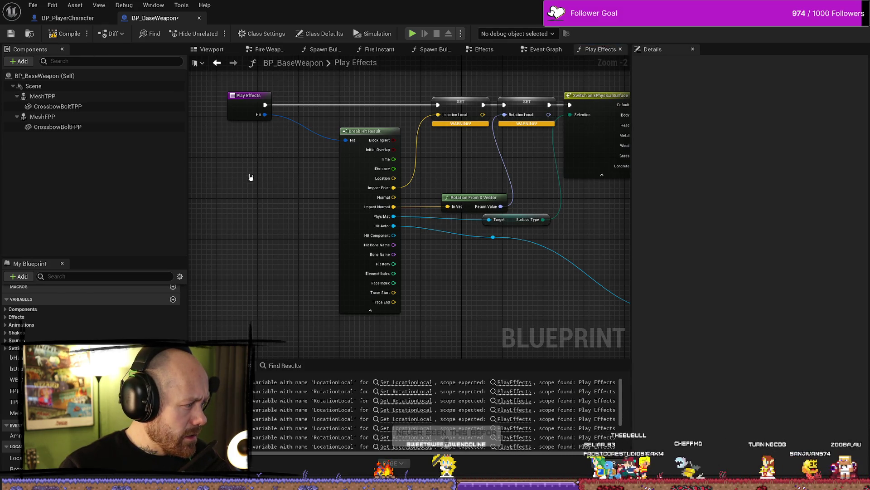
{"action": "left_click", "coordinate": [53, 19]}
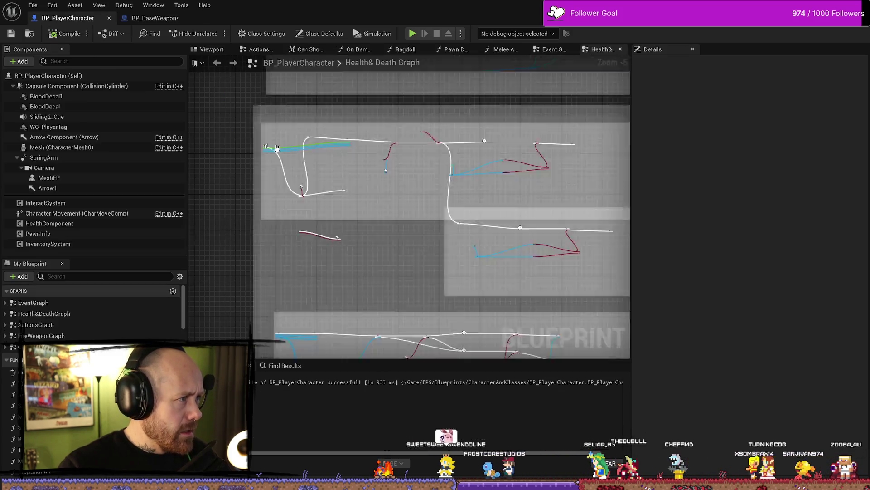
Return to BP_BaseWeapon, briefly opening and closing its Event Graph.
{"action": "left_click_drag", "start_coordinate": [612, 227], "coordinate": [518, 211]}
{"action": "left_click", "coordinate": [200, 19]}
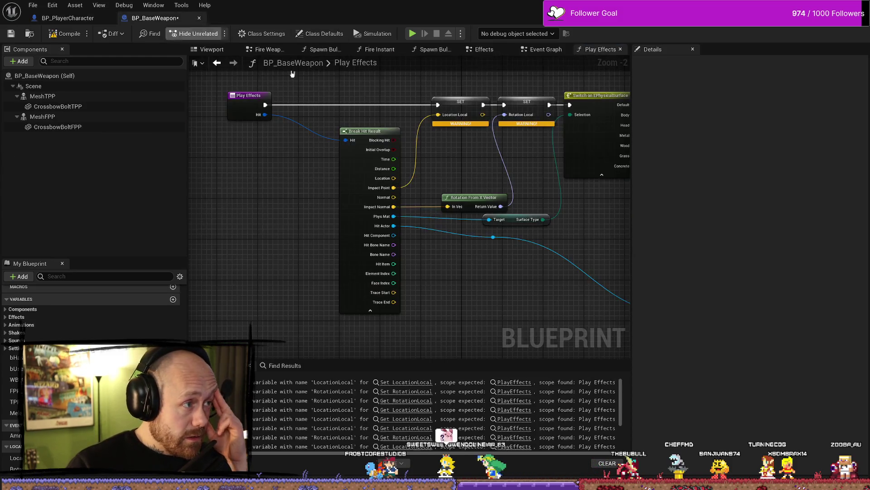
{"action": "left_click", "coordinate": [539, 49]}
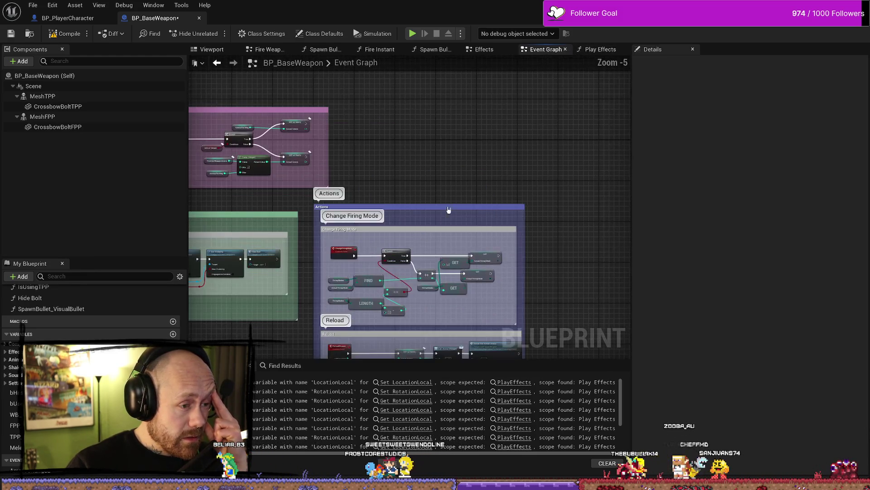
{"action": "left_click", "coordinate": [565, 50]}
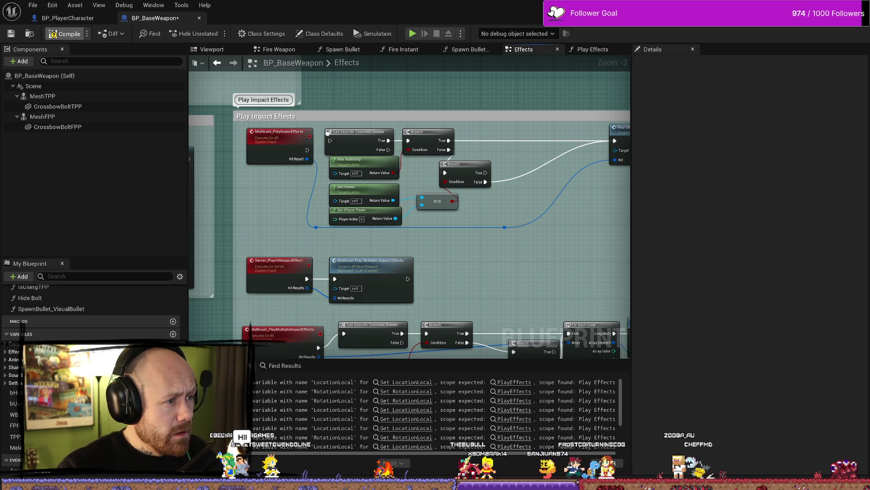
Wire Multicast_PlayImpactEffects to Can Execute Cosmetic Events and check Server_PlayImpactEffects settings.
{"action": "left_click_drag", "start_coordinate": [307, 149], "coordinate": [326, 142]}
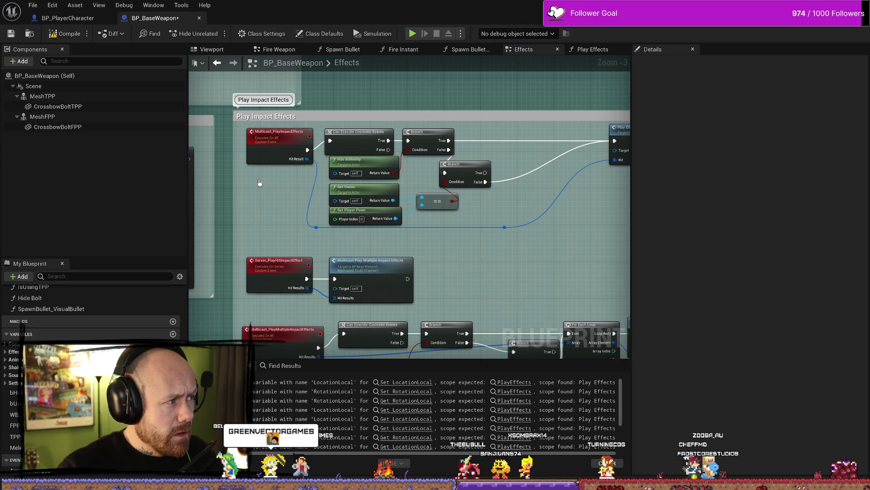
{"action": "mouse_move", "coordinate": [273, 206]}
{"action": "left_mouse_down"}
{"action": "mouse_move", "coordinate": [396, 202]}
{"action": "mouse_move", "coordinate": [515, 214]}
{"action": "left_mouse_up"}
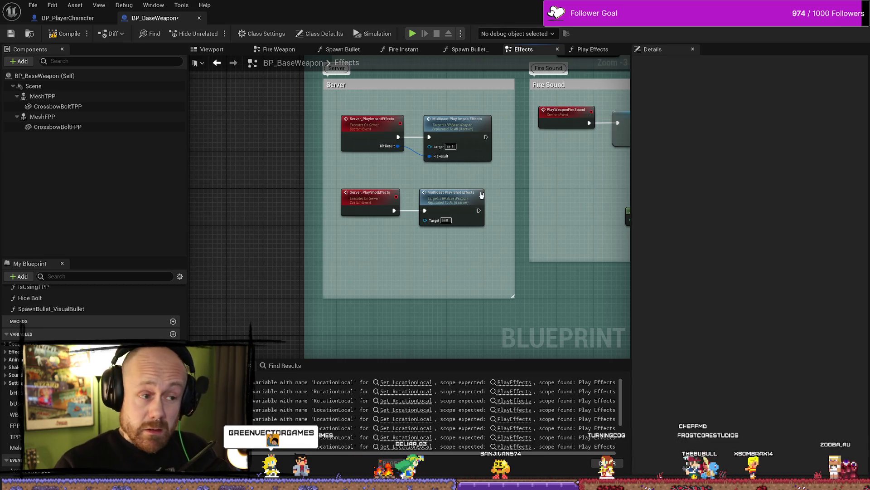
{"action": "left_click", "coordinate": [372, 128]}
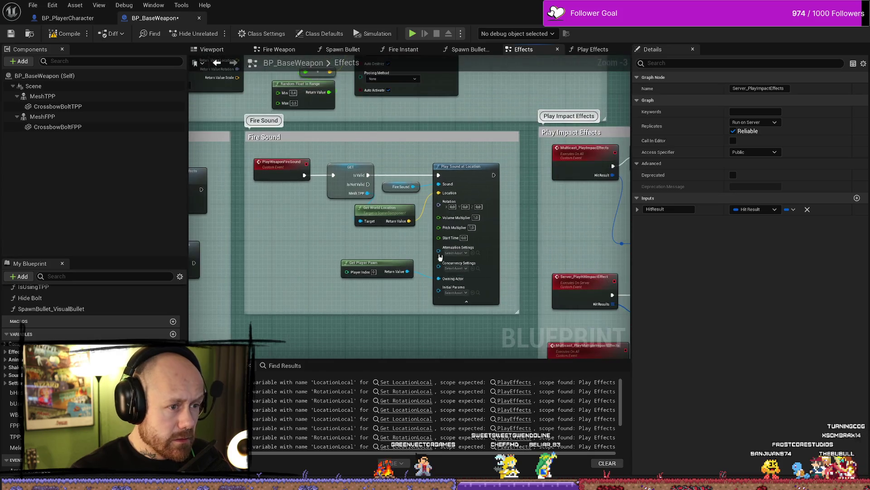
{"action": "scroll", "coordinate": [581, 239], "scroll_direction": "down", "scroll_amount": 1}
{"action": "double_click", "coordinate": [532, 257]}
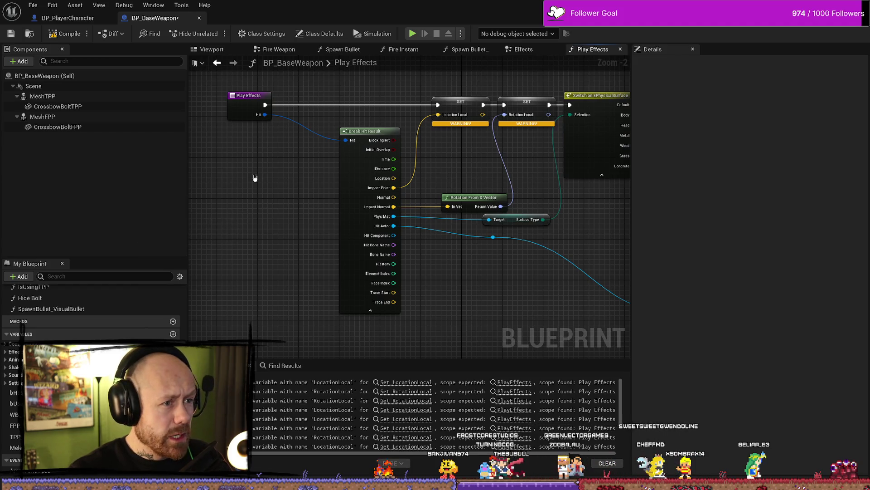
Refresh all nodes in BP_BaseWeapon via the File menu.
{"action": "left_click", "coordinate": [34, 5]}
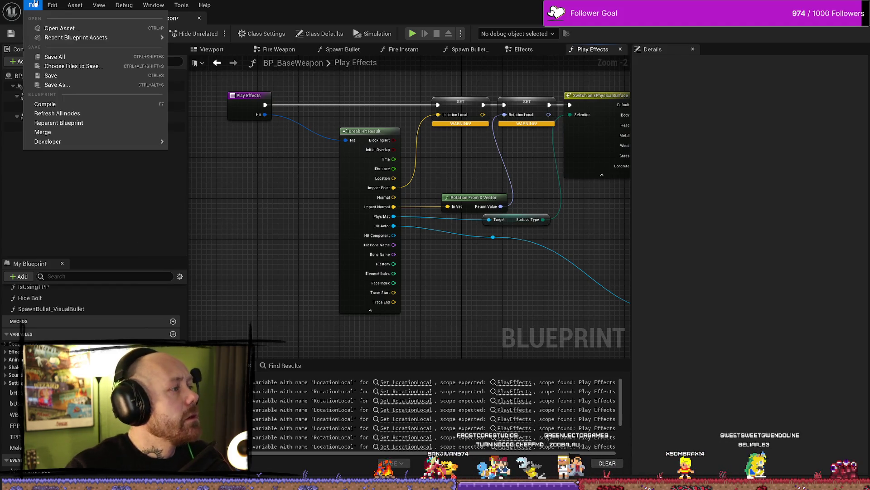
{"action": "left_click", "coordinate": [57, 113]}
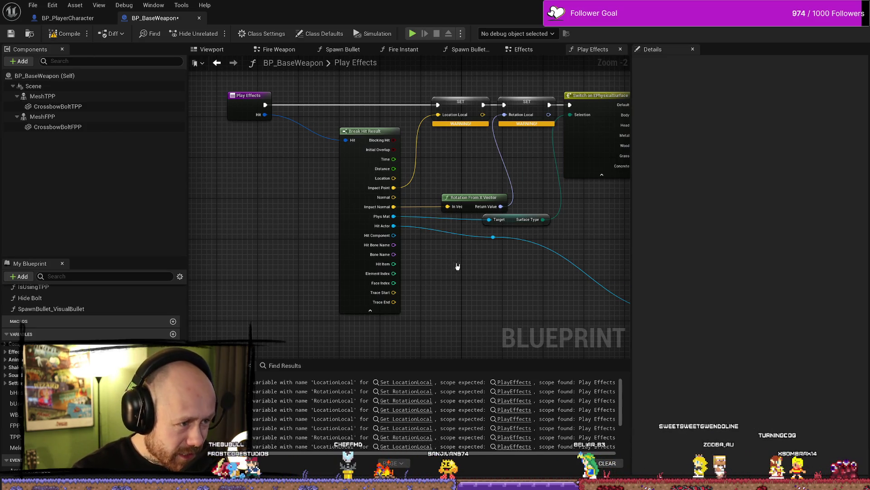
{"action": "mouse_move", "coordinate": [457, 266]}
{"action": "left_mouse_down"}
{"action": "mouse_move", "coordinate": [422, 299]}
{"action": "mouse_move", "coordinate": [412, 247]}
{"action": "mouse_move", "coordinate": [263, 276]}
{"action": "mouse_move", "coordinate": [230, 247]}
{"action": "mouse_move", "coordinate": [434, 228]}
{"action": "mouse_move", "coordinate": [509, 231]}
{"action": "left_mouse_up"}
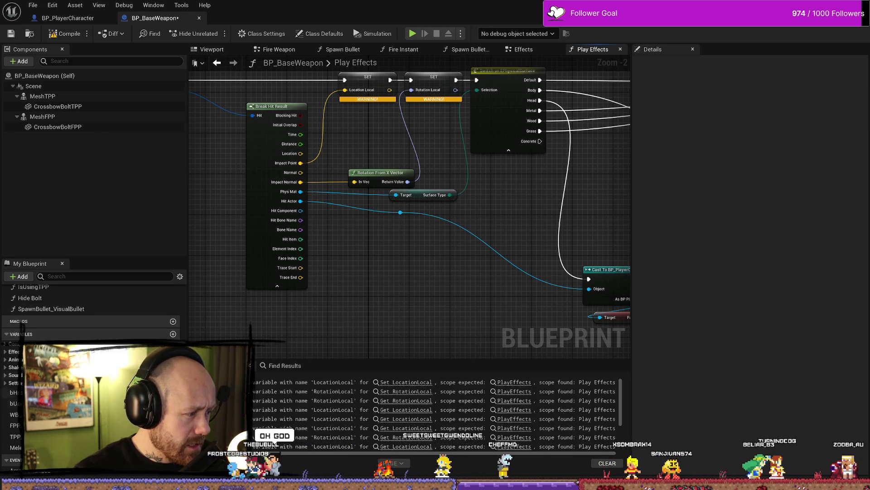
{"action": "scroll", "coordinate": [91, 318], "scroll_direction": "down", "scroll_amount": 1}
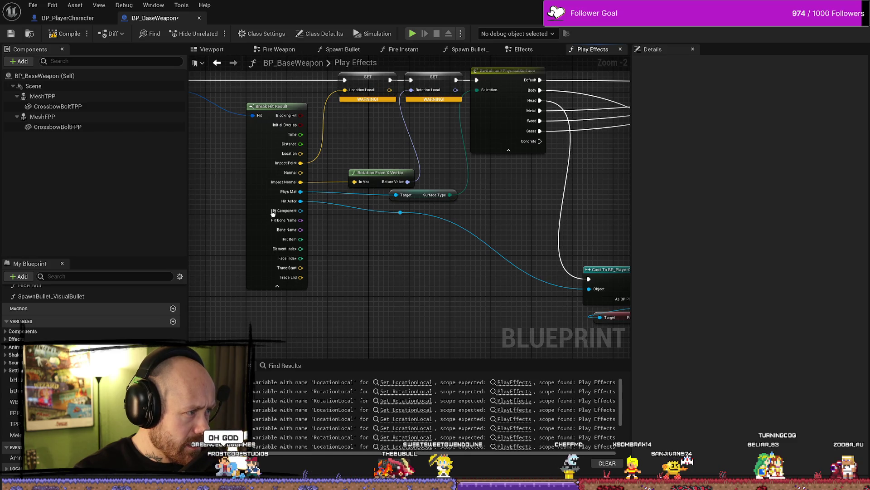
Save BP_BaseWeapon and start a Play In Editor session of the level.
{"action": "key", "text": "ctrl+s"}
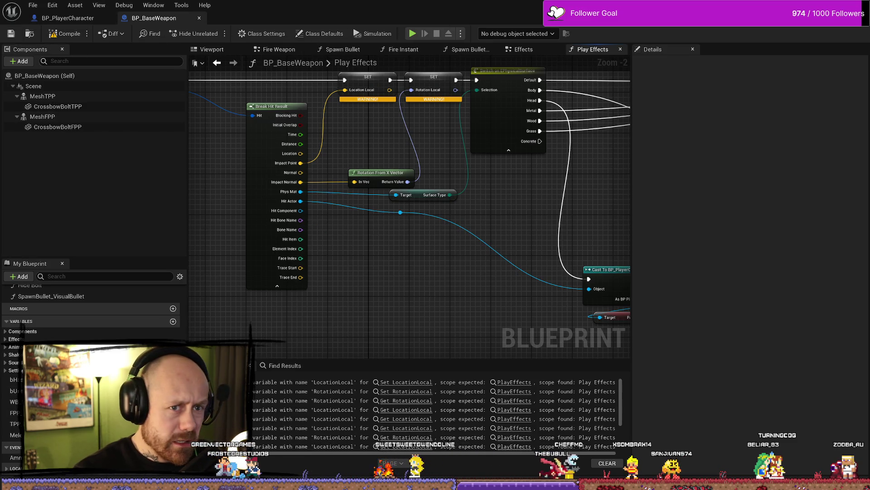
{"action": "key", "text": "alt+Tab"}
{"action": "key", "text": "alt+p"}
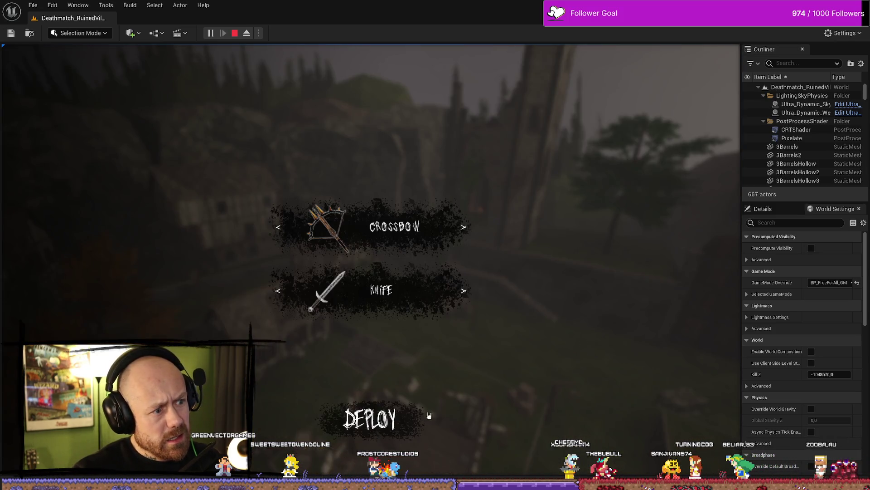
Deploy with the crossbow, stop the test, and find BP_BaseWeapon by searching 'basewea'.
{"action": "left_click", "coordinate": [390, 418]}
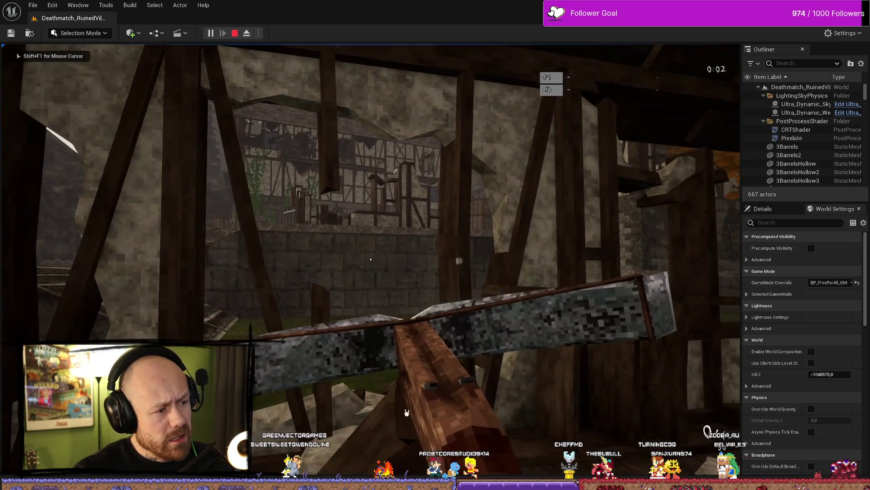
{"action": "key", "text": "Escape"}
{"action": "key", "text": "super+d"}
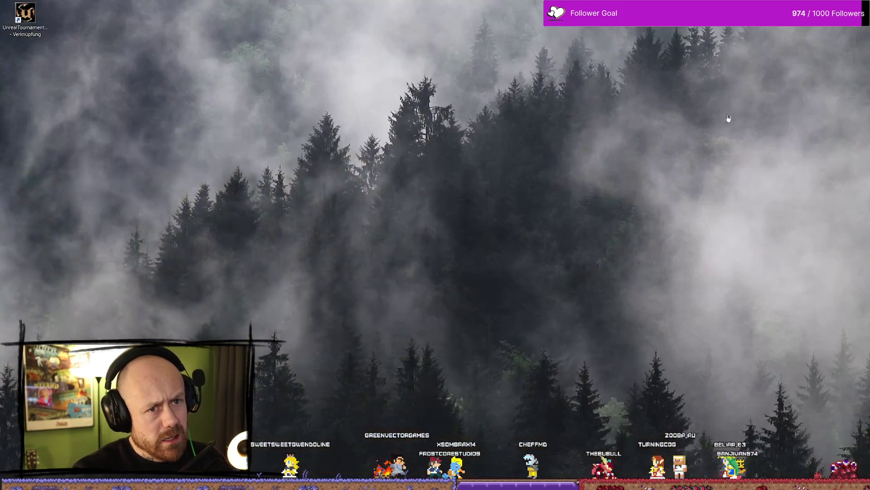
{"action": "key", "text": "super+d"}
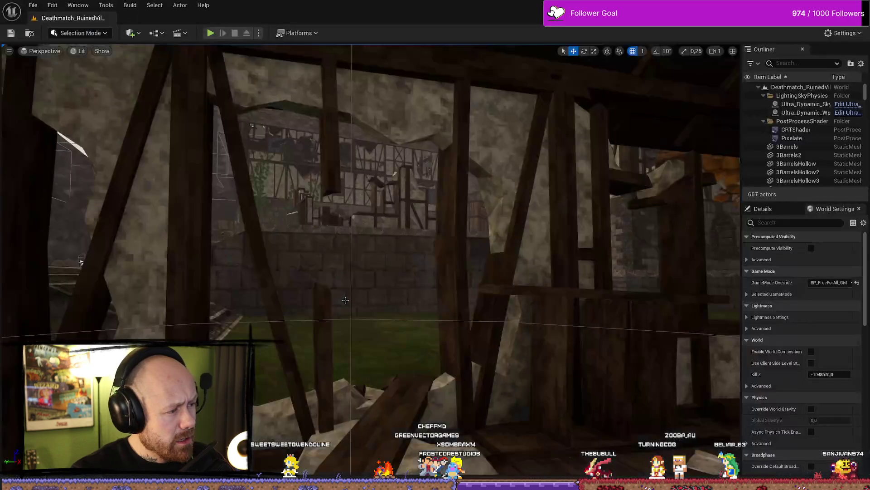
{"action": "key", "text": "ctrl+space"}
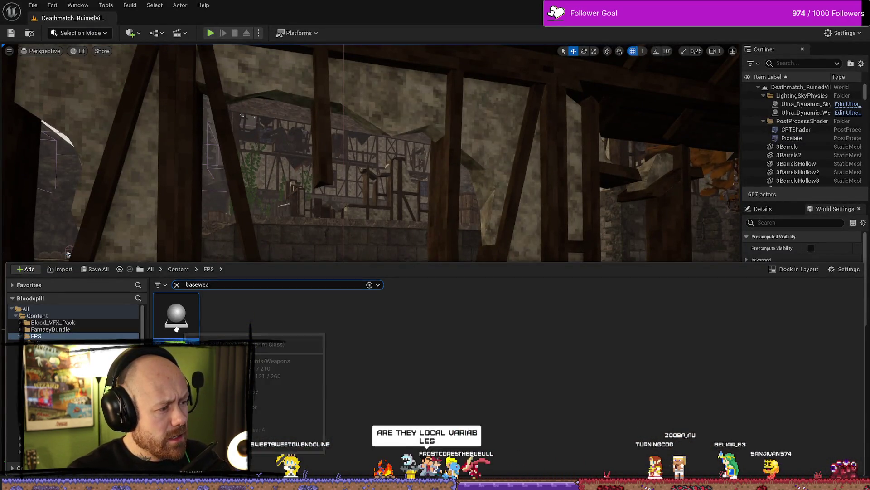
{"action": "key", "text": "Return"}
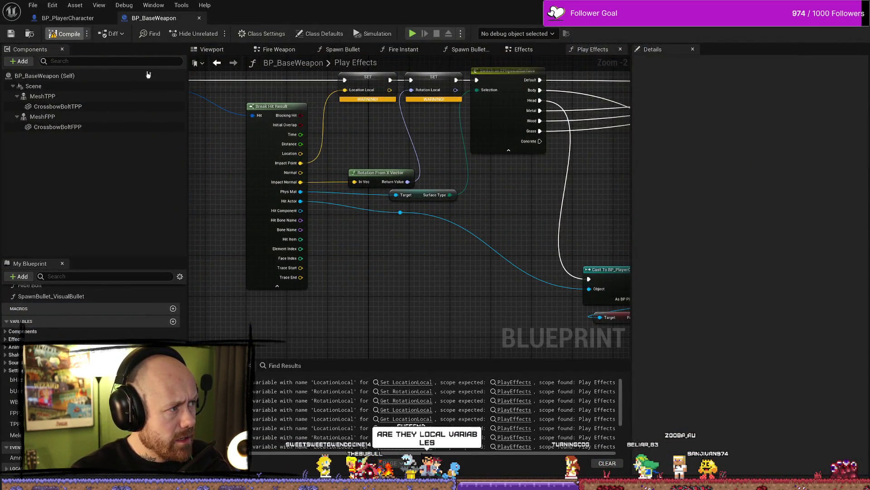
Jump to the Set LocationLocal node and pan around the Spawn System effect nodes.
{"action": "left_click", "coordinate": [412, 382]}
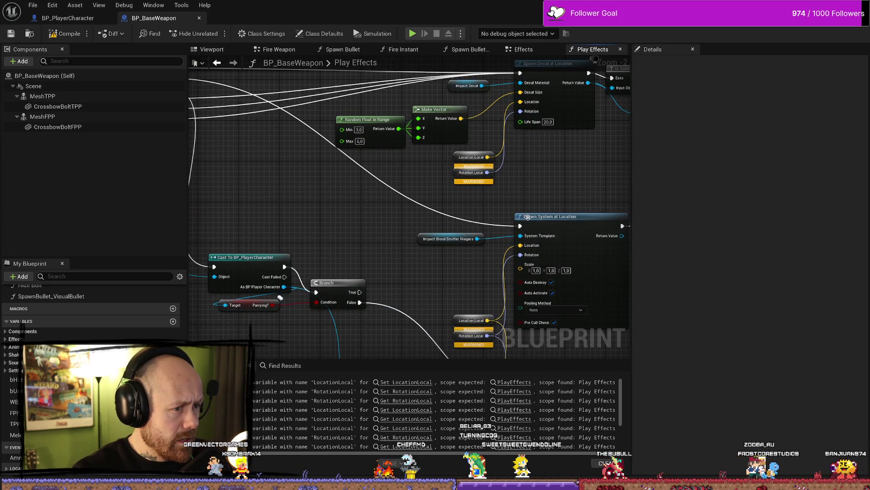
{"action": "left_click_drag", "start_coordinate": [547, 195], "coordinate": [477, 151]}
{"action": "mouse_move", "coordinate": [508, 327]}
{"action": "left_mouse_down"}
{"action": "mouse_move", "coordinate": [417, 252]}
{"action": "mouse_move", "coordinate": [418, 243]}
{"action": "left_mouse_up"}
{"action": "scroll", "coordinate": [418, 249], "scroll_direction": "down", "scroll_amount": 3}
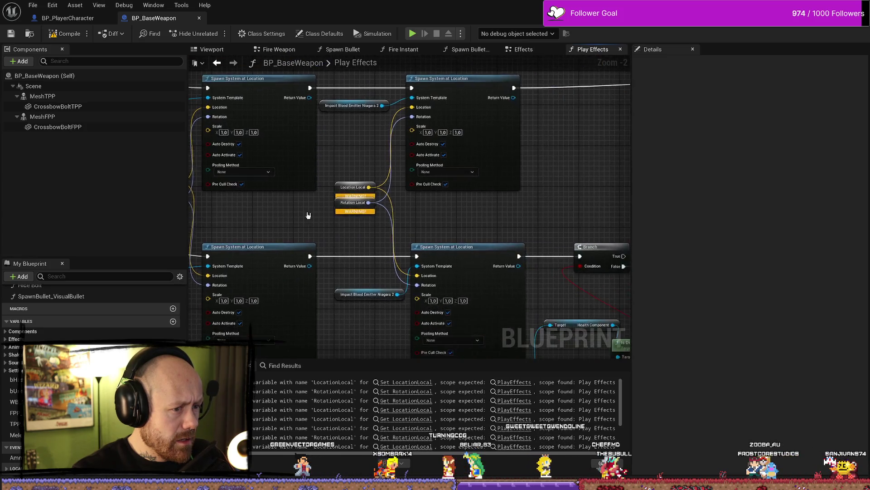
{"action": "left_click_drag", "start_coordinate": [509, 237], "coordinate": [455, 269]}
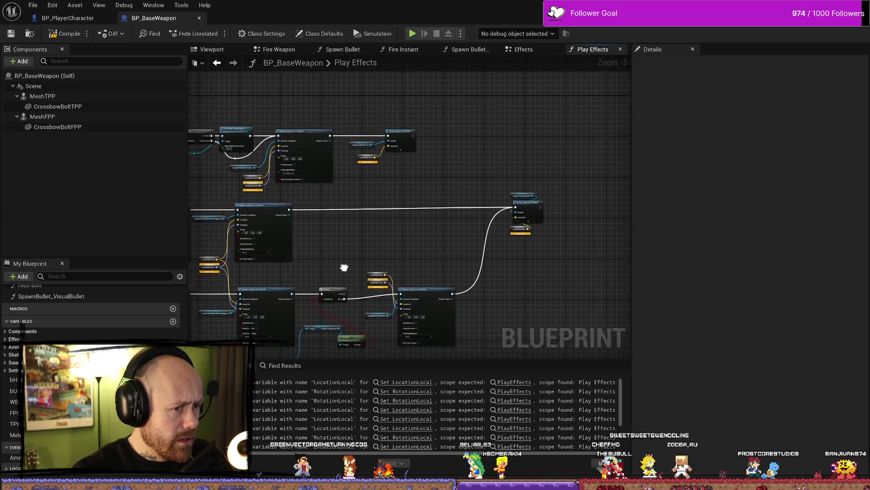
{"action": "left_click_drag", "start_coordinate": [345, 270], "coordinate": [466, 259]}
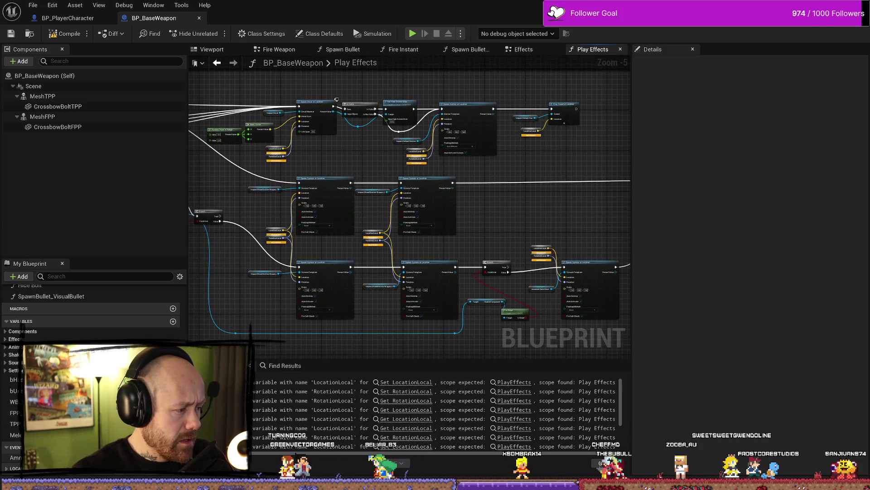
{"action": "scroll", "coordinate": [91, 313], "scroll_direction": "down", "scroll_amount": 2}
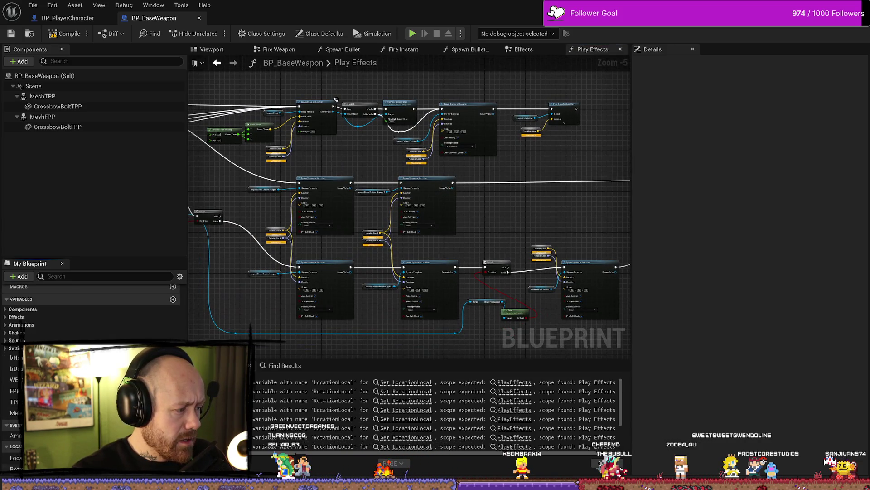
Inspect LocationLocal, a Vector defaulting to 0,0,0, then return to the level editor.
{"action": "left_click", "coordinate": [16, 458]}
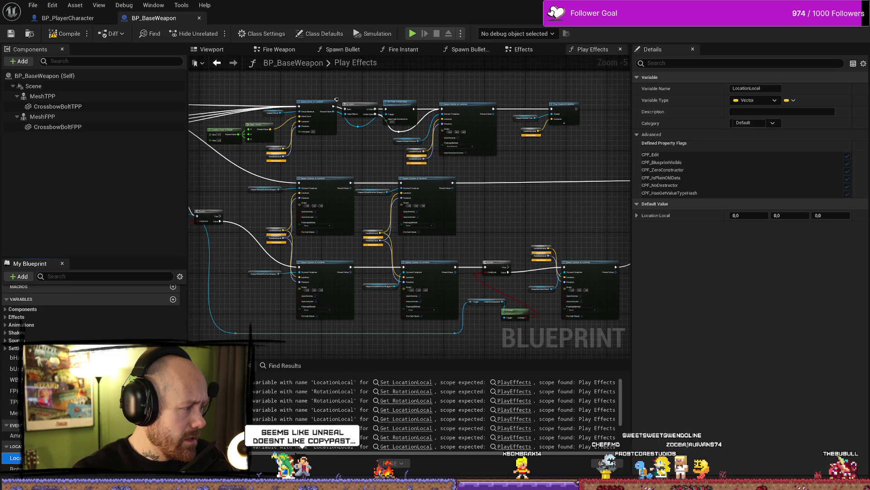
{"action": "scroll", "coordinate": [345, 224], "scroll_direction": "up", "scroll_amount": 2}
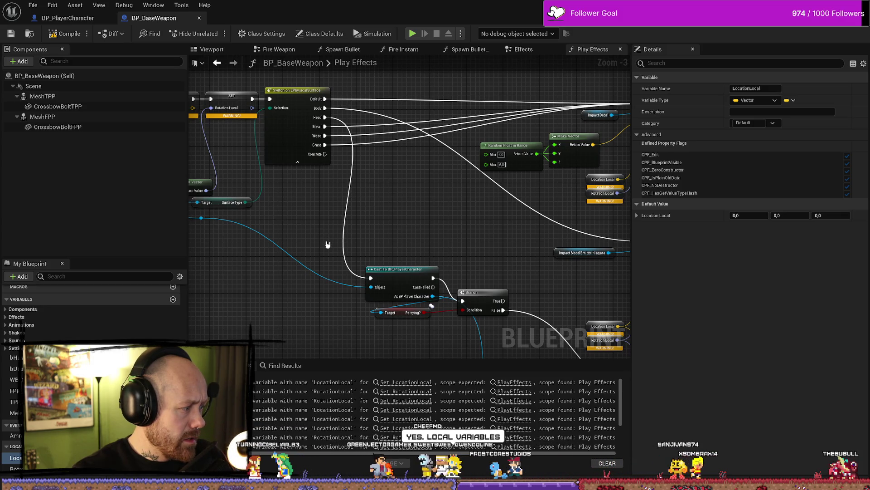
{"action": "left_click_drag", "start_coordinate": [327, 245], "coordinate": [404, 245]}
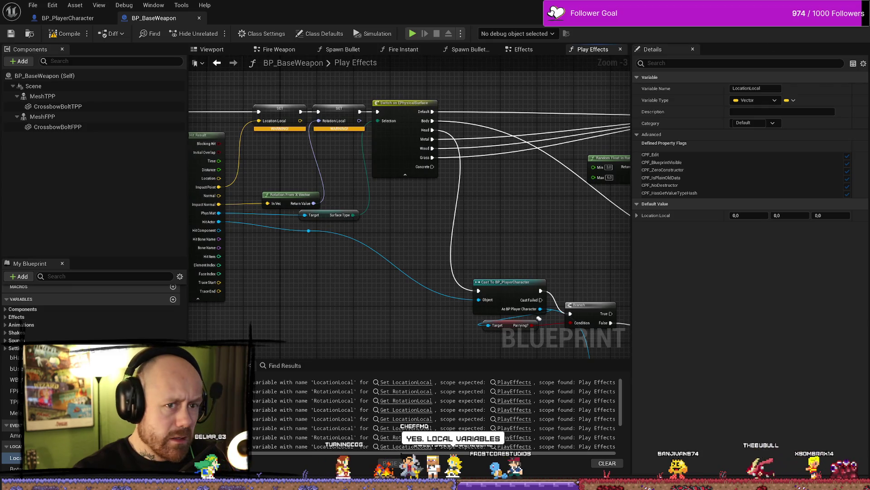
{"action": "key", "text": "alt+Tab"}
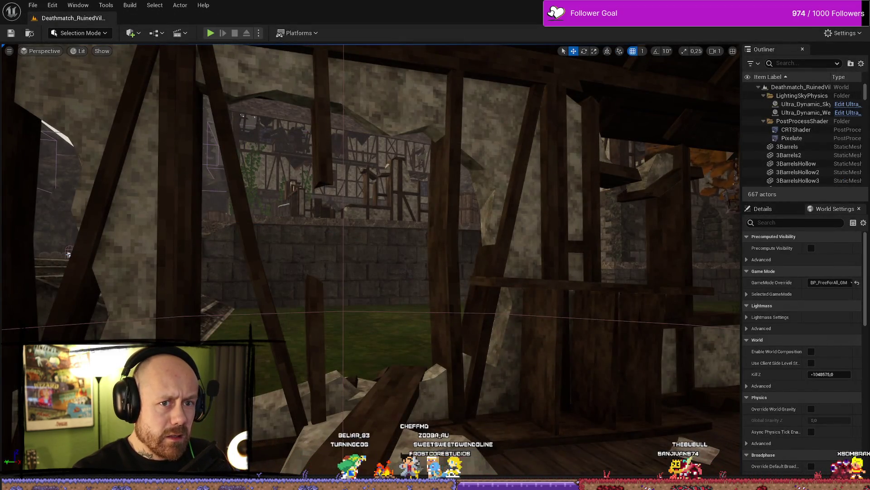
Save the WB_CharacterSelection widget and, after the crash, relaunch Bloodspill from the Epic Games Launcher.
{"action": "key", "text": "ctrl+shift+s"}
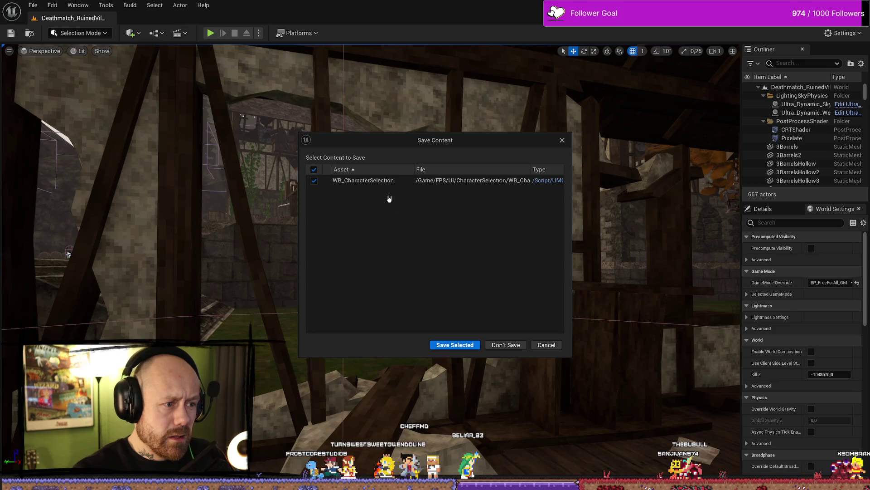
{"action": "left_click", "coordinate": [456, 346]}
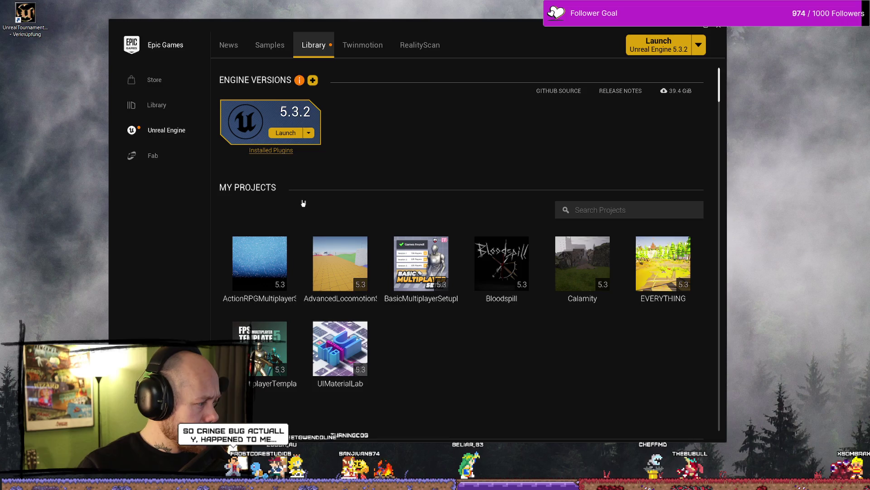
{"action": "double_click", "coordinate": [494, 271]}
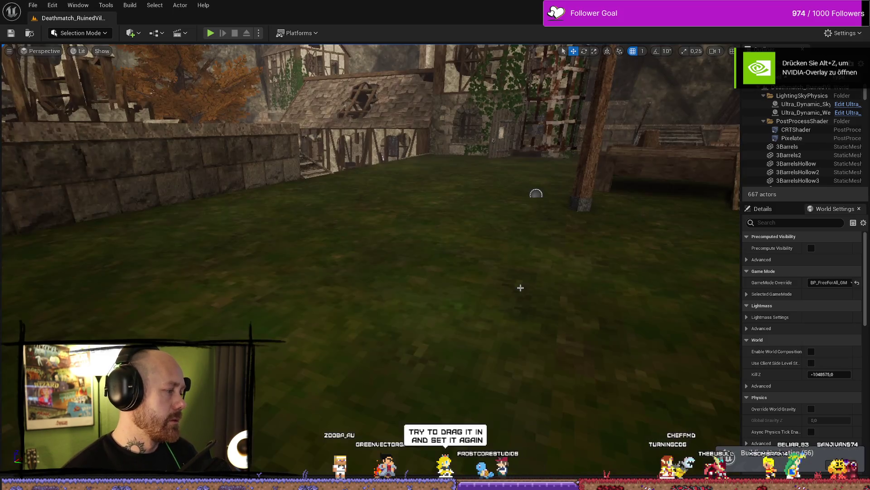
{"action": "key", "text": "ctrl+space"}
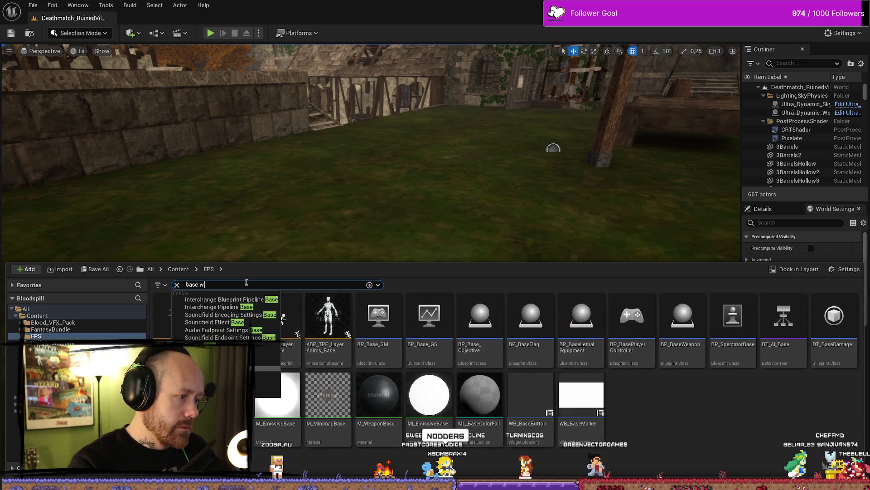
Search the content drawer for 'baseweap' and open the BP_BaseWeapon blueprint.
{"action": "type", "text": "p"}
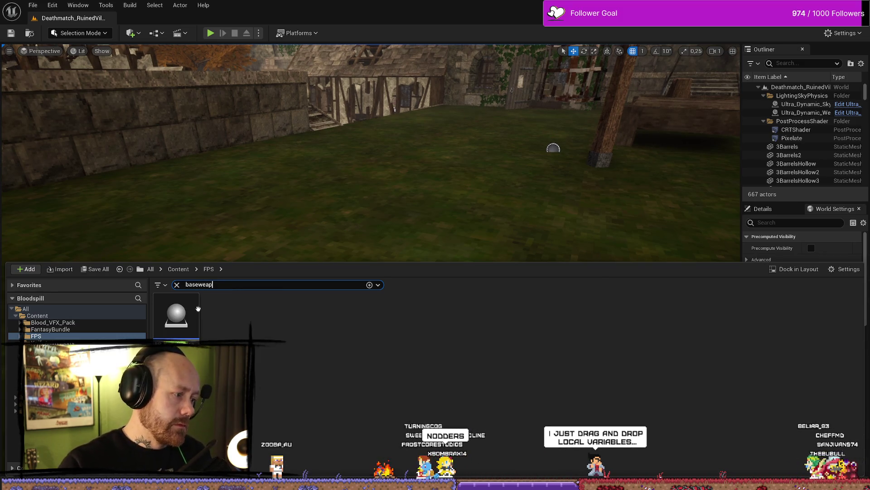
{"action": "double_click", "coordinate": [183, 333]}
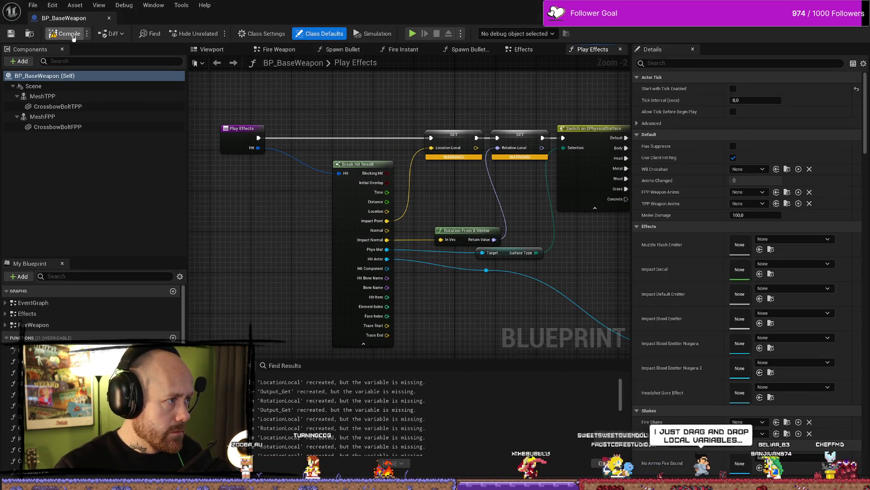
Compile the blueprint, then delete the two broken Location Local and Rotation Local SET nodes.
{"action": "left_click", "coordinate": [64, 34]}
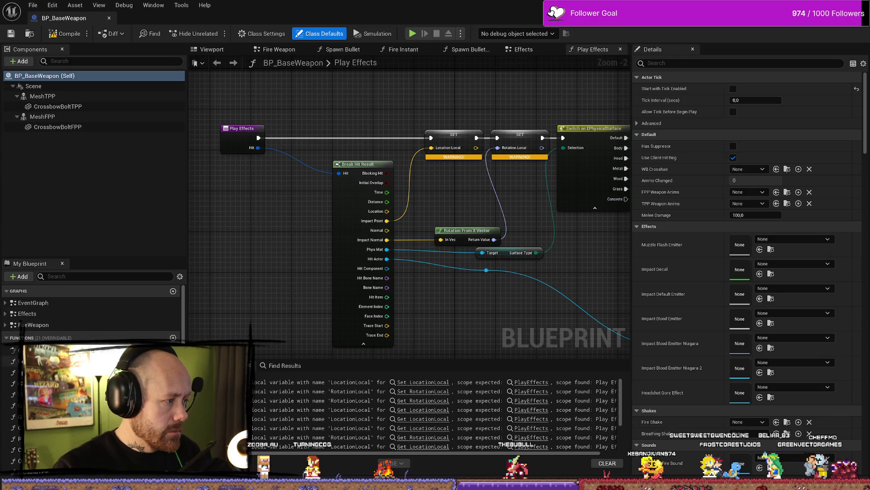
{"action": "scroll", "coordinate": [91, 312], "scroll_direction": "down", "scroll_amount": 5}
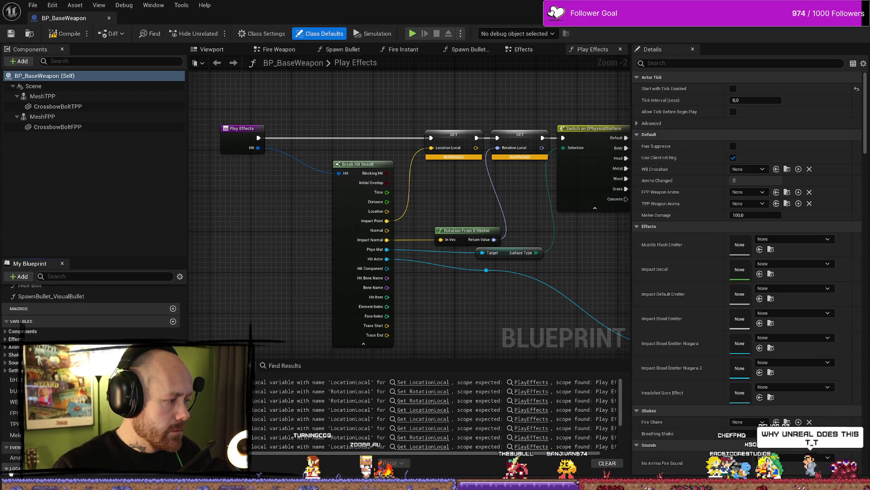
{"action": "scroll", "coordinate": [90, 312], "scroll_direction": "down", "scroll_amount": 5}
{"action": "left_click_drag", "start_coordinate": [16, 457], "coordinate": [256, 249]}
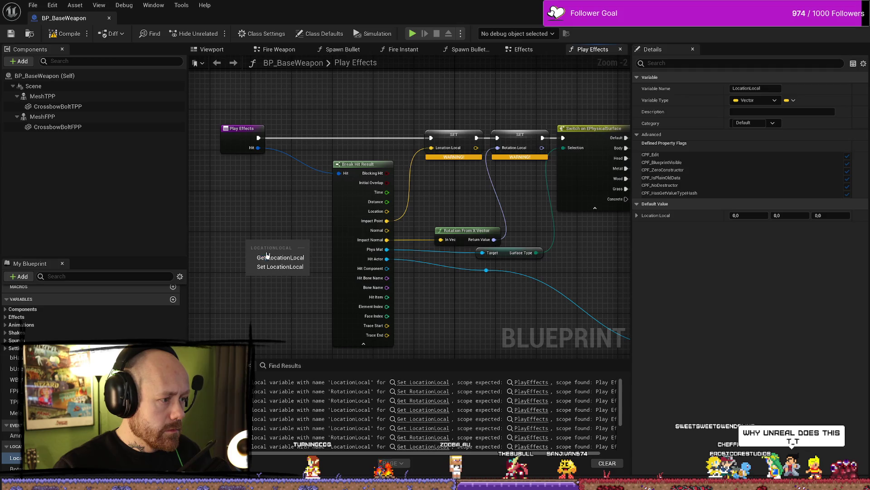
{"action": "left_click", "coordinate": [281, 256]}
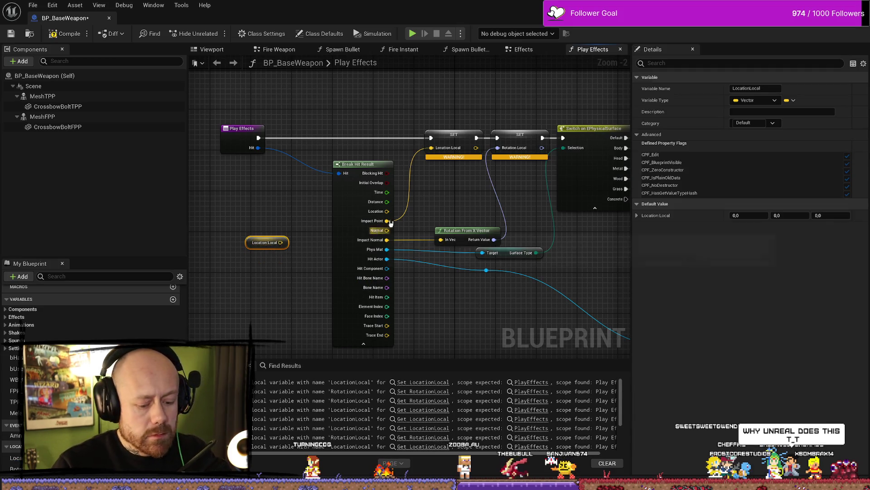
{"action": "left_click", "coordinate": [391, 222]}
{"action": "scroll", "coordinate": [391, 222], "scroll_direction": "up", "scroll_amount": 2}
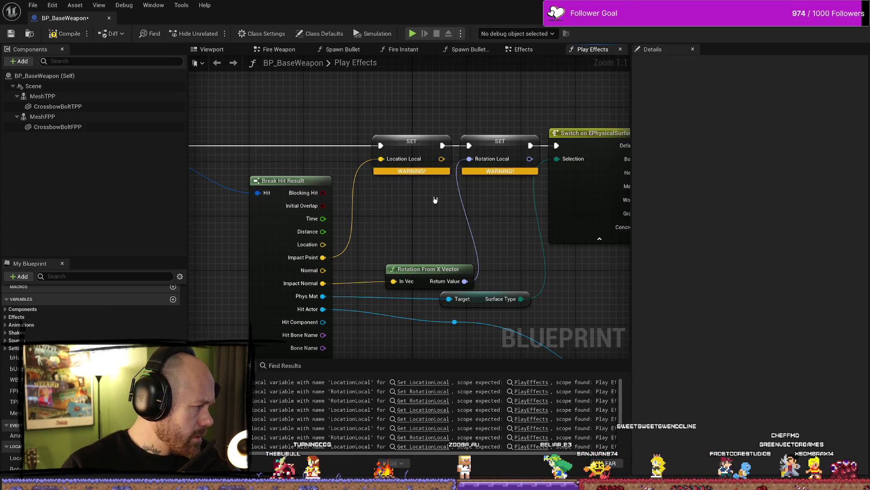
{"action": "left_click_drag", "start_coordinate": [436, 199], "coordinate": [384, 190]}
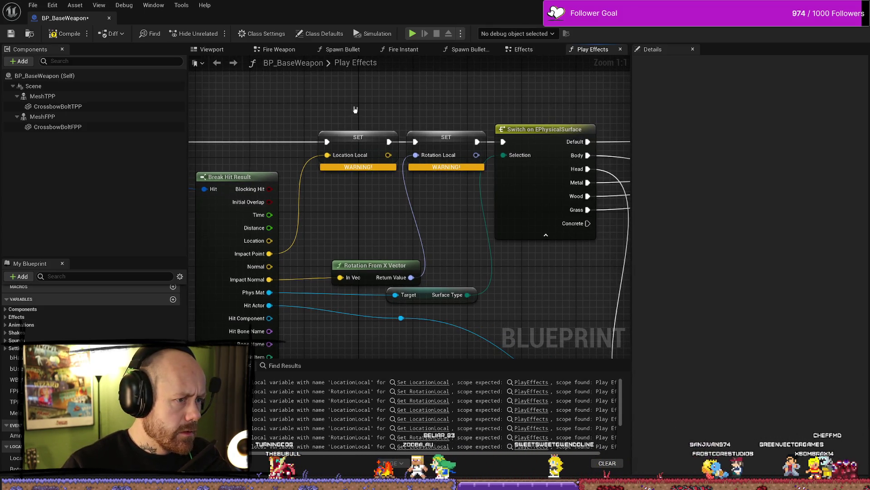
{"action": "mouse_move", "coordinate": [354, 107]}
{"action": "left_mouse_down"}
{"action": "mouse_move", "coordinate": [416, 191]}
{"action": "mouse_move", "coordinate": [431, 194]}
{"action": "left_mouse_up"}
{"action": "scroll", "coordinate": [431, 195], "scroll_direction": "down", "scroll_amount": 2}
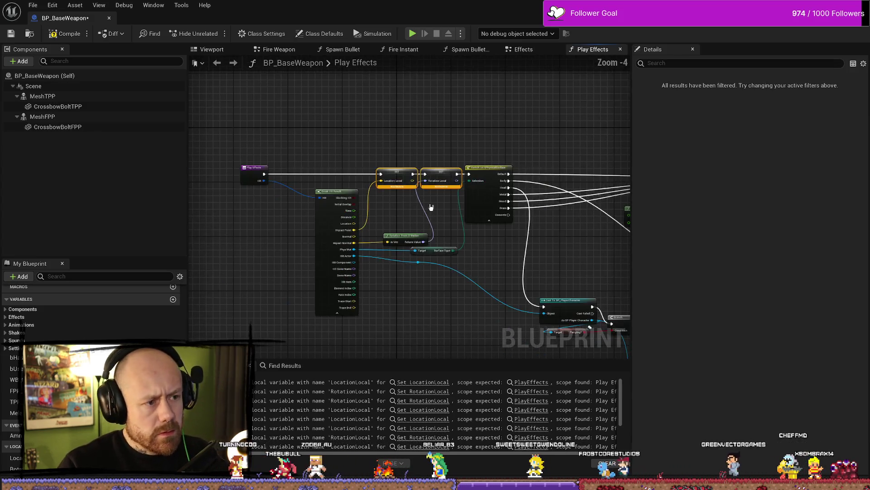
{"action": "key", "text": "Delete"}
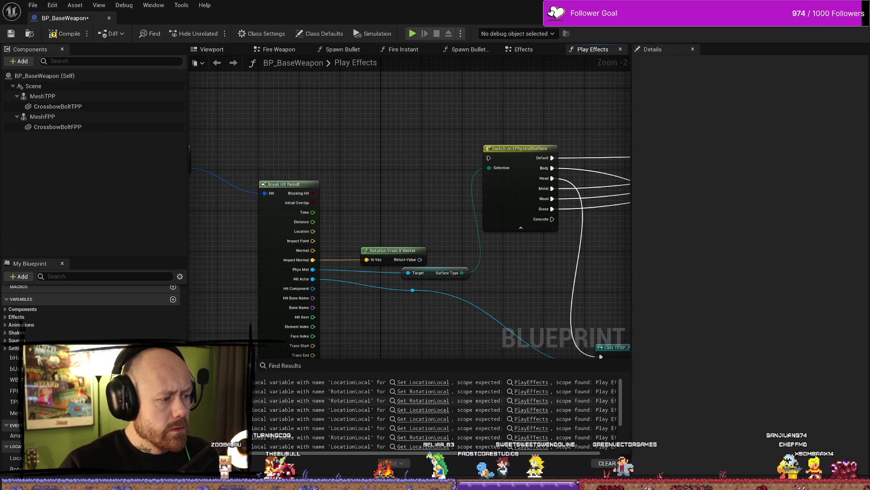
Add a Location Local setter fed by Impact Point, running first when Play Effects fires.
{"action": "mouse_move", "coordinate": [16, 458]}
{"action": "left_mouse_down"}
{"action": "mouse_move", "coordinate": [334, 190]}
{"action": "mouse_move", "coordinate": [344, 166]}
{"action": "left_mouse_up"}
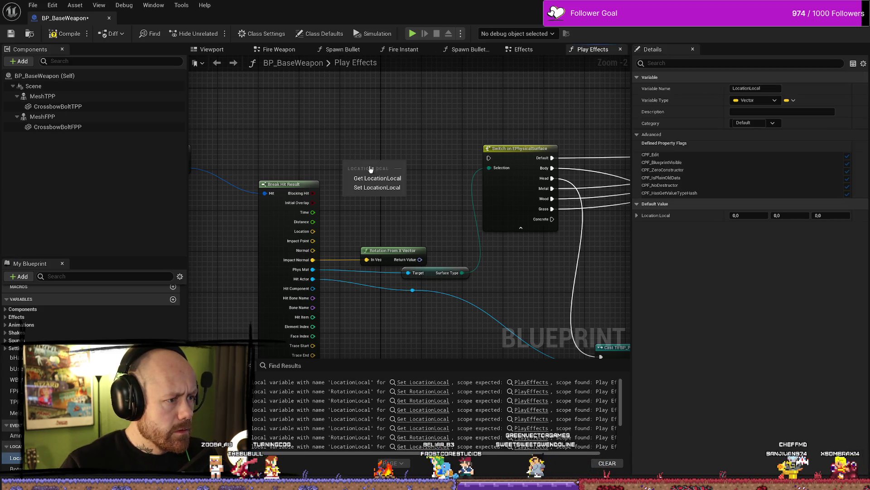
{"action": "left_click", "coordinate": [375, 188]}
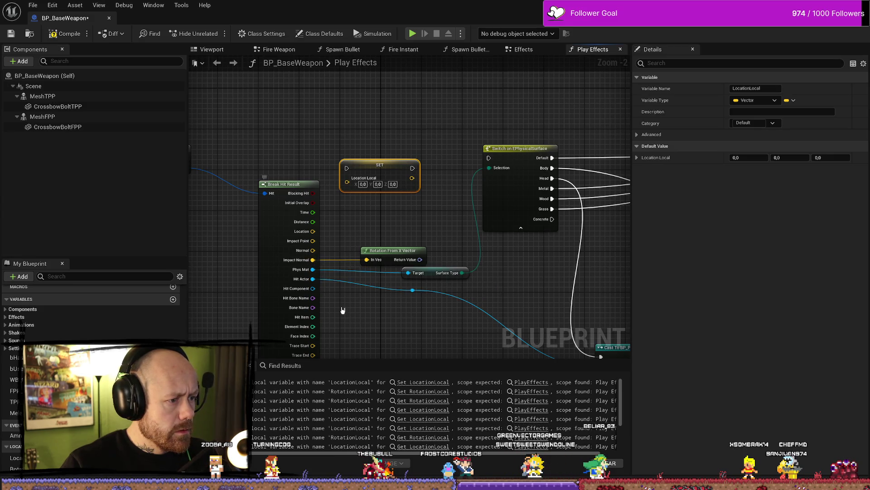
{"action": "left_click", "coordinate": [415, 223]}
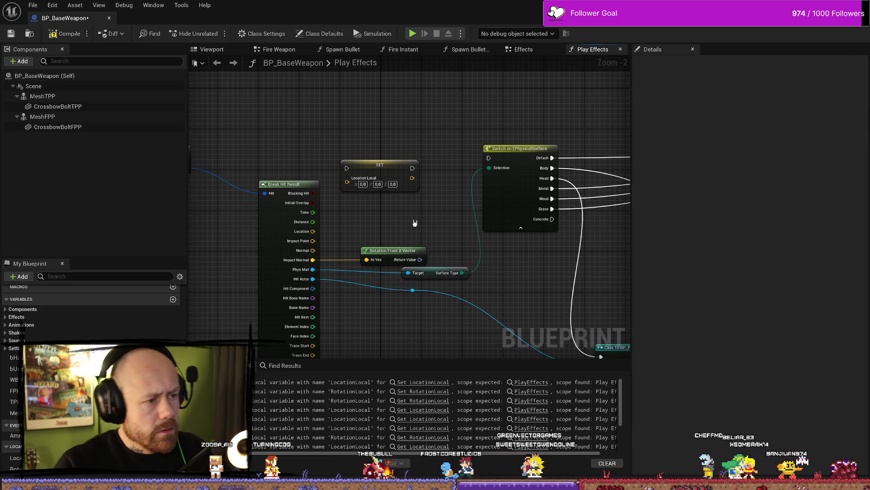
{"action": "mouse_move", "coordinate": [313, 241]}
{"action": "left_mouse_down"}
{"action": "mouse_move", "coordinate": [352, 224]}
{"action": "mouse_move", "coordinate": [354, 183]}
{"action": "mouse_move", "coordinate": [363, 213]}
{"action": "left_mouse_up"}
{"action": "left_click", "coordinate": [446, 205]}
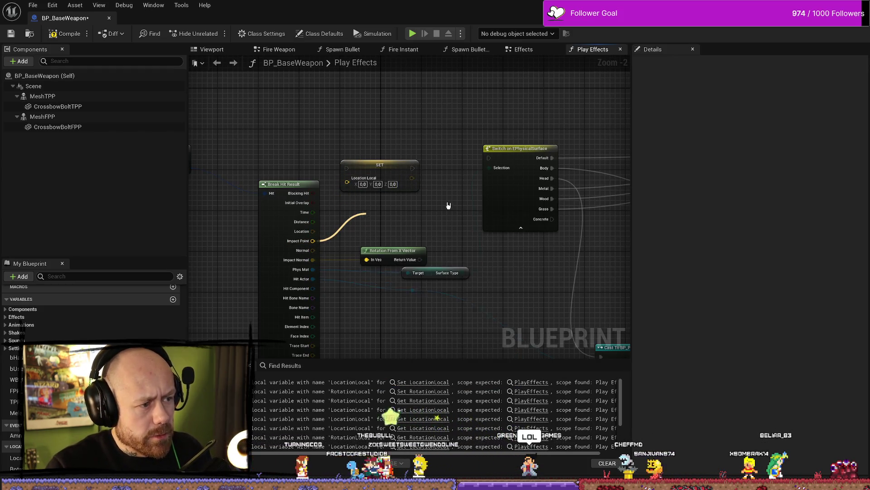
{"action": "key", "text": "ctrl+z"}
{"action": "key", "text": "ctrl+z"}
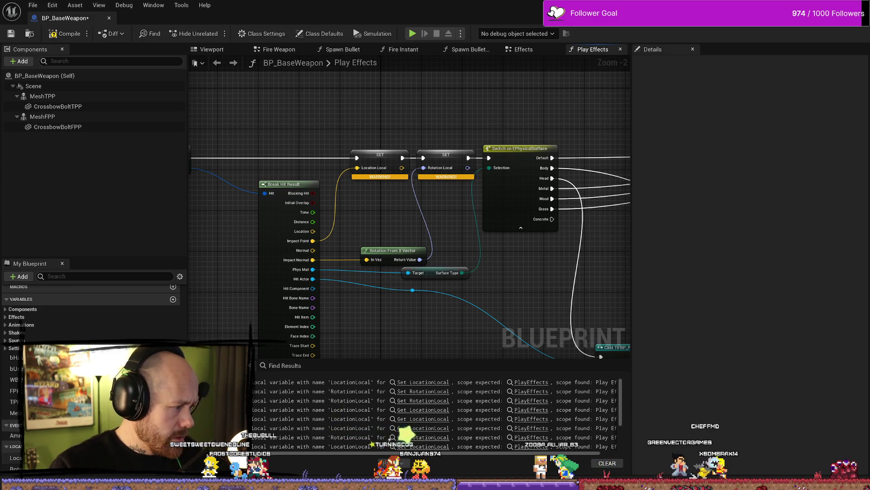
{"action": "left_click_drag", "start_coordinate": [390, 137], "coordinate": [447, 171]}
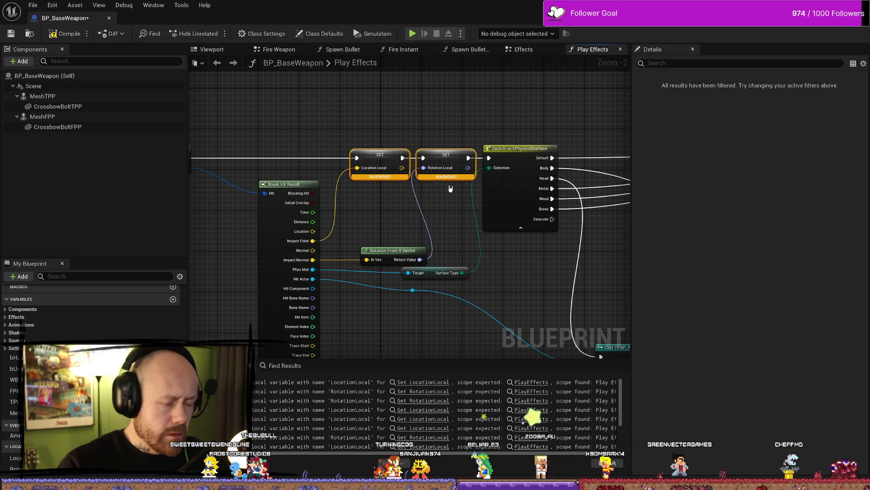
{"action": "key", "text": "Delete"}
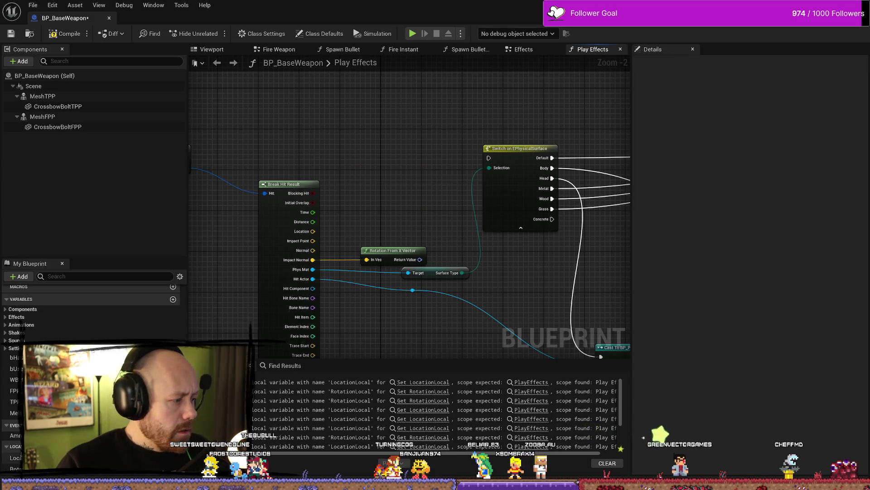
{"action": "left_click_drag", "start_coordinate": [16, 457], "coordinate": [368, 201]}
{"action": "left_click", "coordinate": [399, 214]}
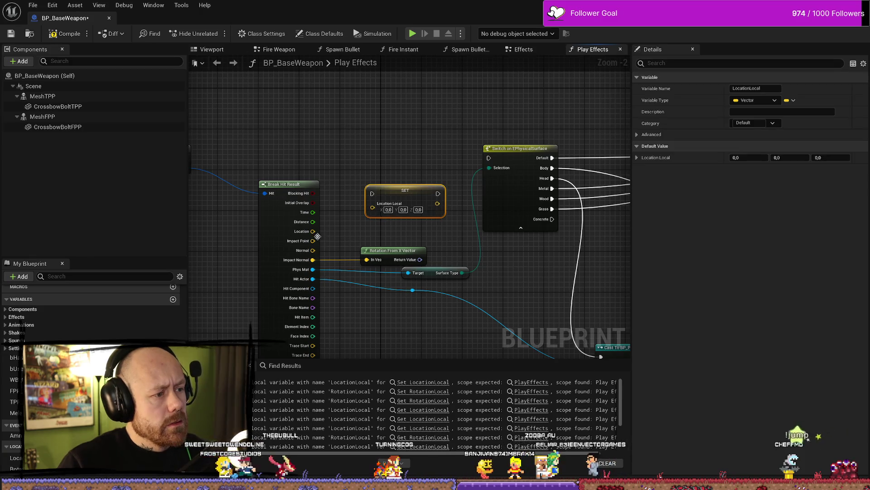
{"action": "left_click_drag", "start_coordinate": [313, 241], "coordinate": [375, 207]}
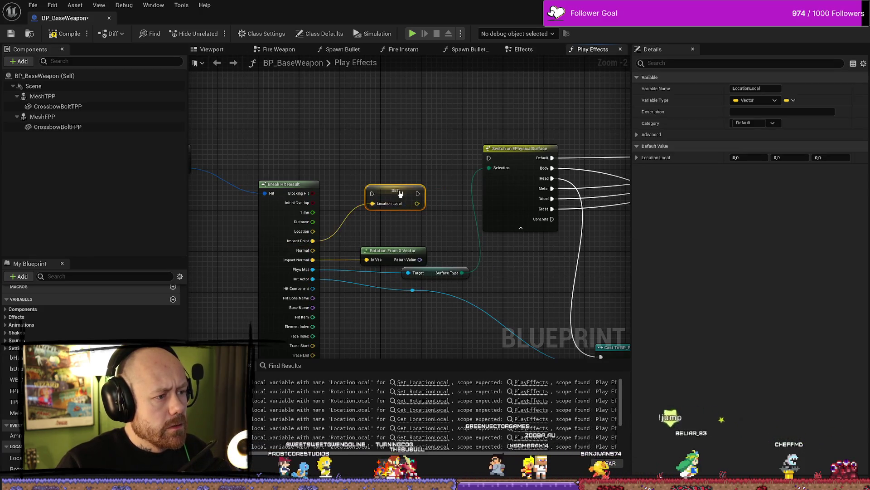
{"action": "mouse_move", "coordinate": [204, 163]}
{"action": "left_mouse_down"}
{"action": "mouse_move", "coordinate": [403, 168]}
{"action": "mouse_move", "coordinate": [414, 155]}
{"action": "left_mouse_up"}
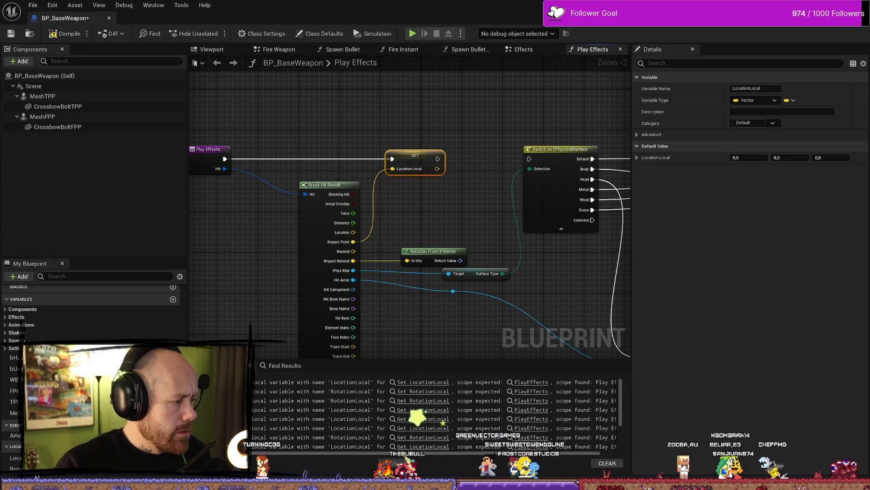
Add a Rotation Local setter fed by Rotation From X Vector before Switch on EPhysicalSurface, and compile.
{"action": "mouse_move", "coordinate": [16, 468]}
{"action": "left_mouse_down"}
{"action": "mouse_move", "coordinate": [435, 245]}
{"action": "mouse_move", "coordinate": [438, 223]}
{"action": "left_mouse_up"}
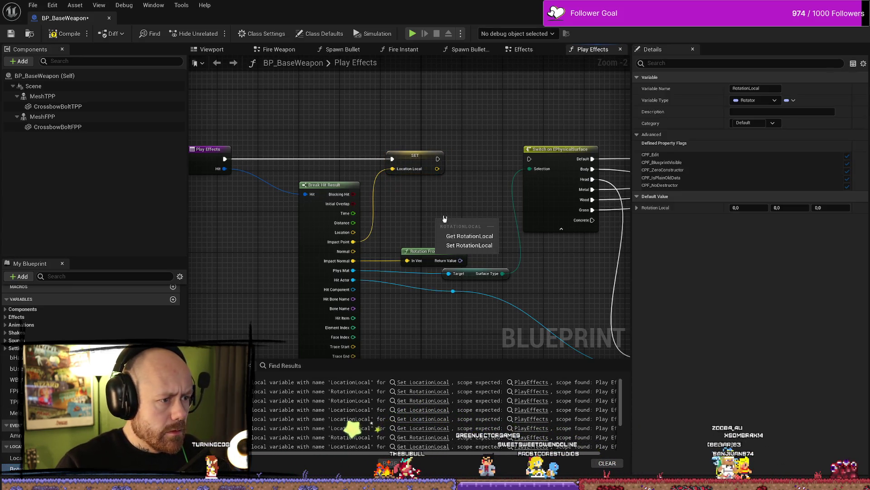
{"action": "left_click", "coordinate": [462, 236]}
{"action": "key", "text": "Delete"}
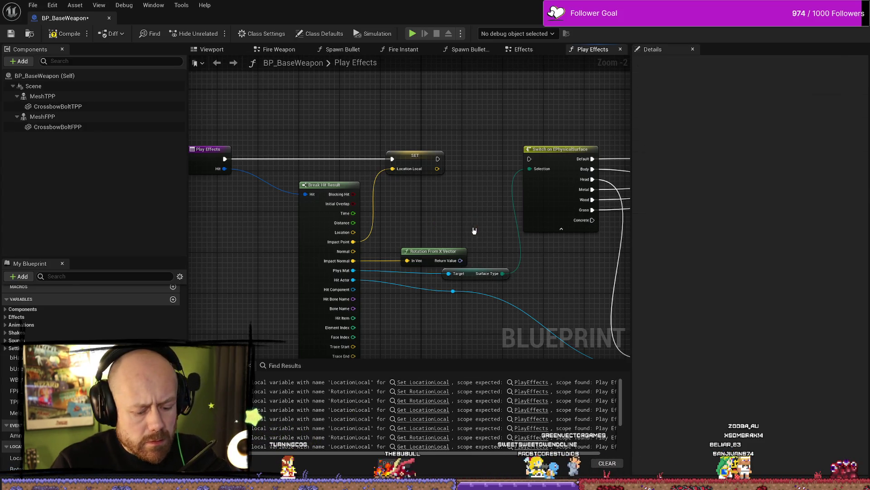
{"action": "key", "text": "ctrl+z"}
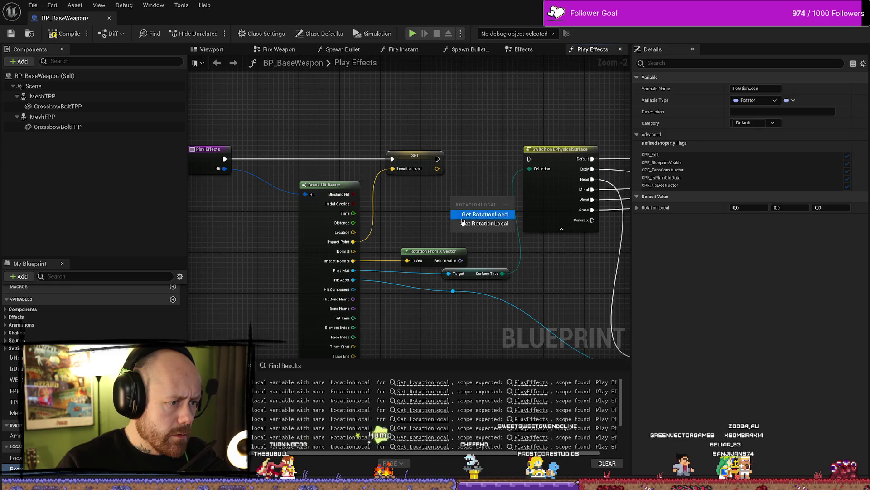
{"action": "key", "text": "Delete"}
{"action": "key", "text": "ctrl+z"}
{"action": "mouse_move", "coordinate": [437, 158]}
{"action": "left_mouse_down"}
{"action": "mouse_move", "coordinate": [451, 175]}
{"action": "mouse_move", "coordinate": [453, 205]}
{"action": "left_mouse_up"}
{"action": "left_click_drag", "start_coordinate": [518, 205], "coordinate": [529, 159]}
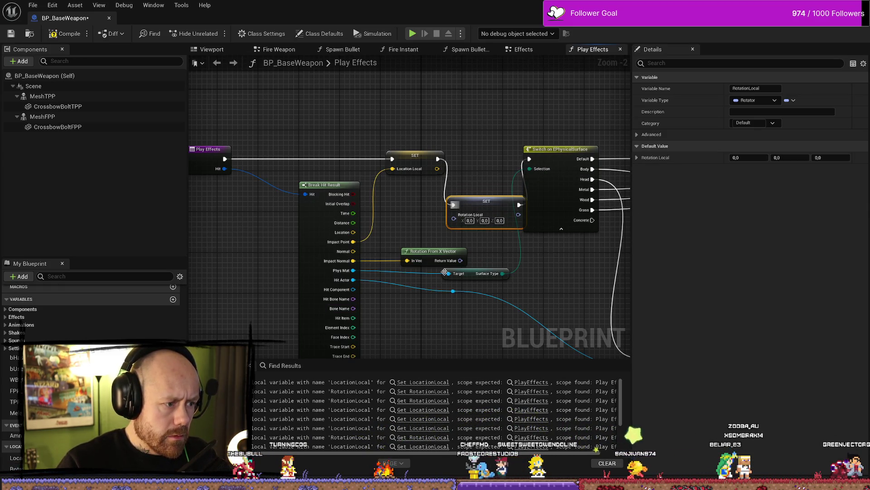
{"action": "mouse_move", "coordinate": [461, 260]}
{"action": "left_mouse_down"}
{"action": "mouse_move", "coordinate": [454, 218]}
{"action": "mouse_move", "coordinate": [483, 184]}
{"action": "mouse_move", "coordinate": [483, 162]}
{"action": "left_mouse_up"}
{"action": "left_click", "coordinate": [65, 34]}
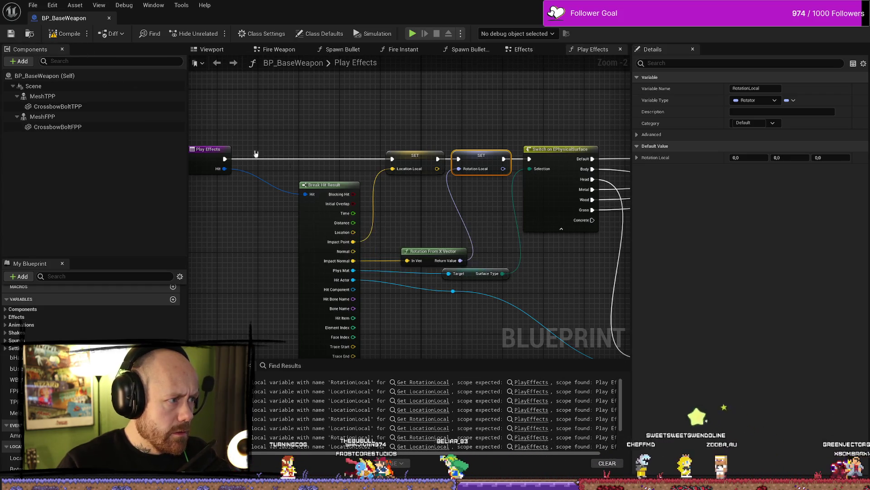
{"action": "left_click", "coordinate": [68, 39]}
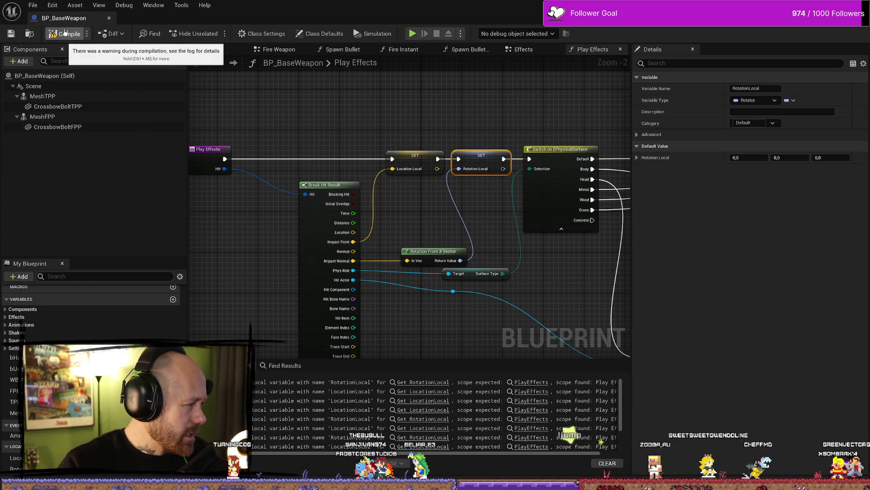
Delete the warning-flagged Location Local and Rotation Local getters beside the Spawn System nodes.
{"action": "scroll", "coordinate": [408, 249], "scroll_direction": "down", "scroll_amount": 5}
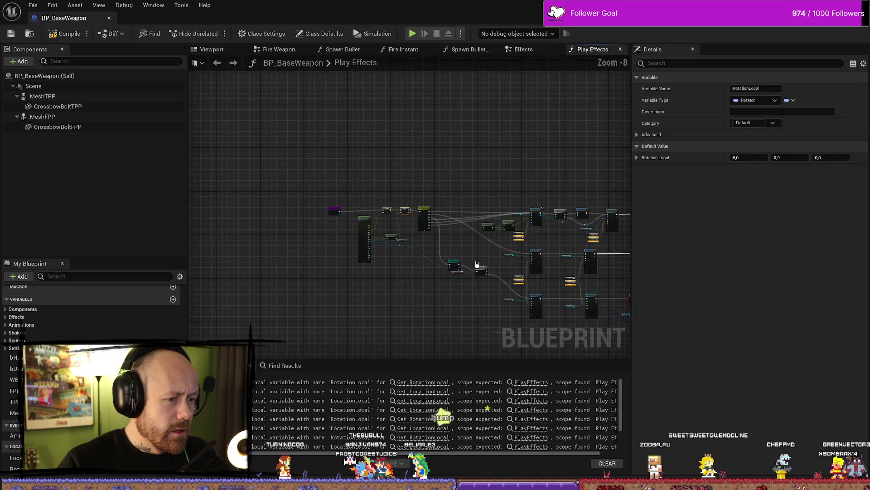
{"action": "scroll", "coordinate": [479, 266], "scroll_direction": "up", "scroll_amount": 3}
{"action": "mouse_move", "coordinate": [455, 239]}
{"action": "left_mouse_down"}
{"action": "mouse_move", "coordinate": [425, 257]}
{"action": "mouse_move", "coordinate": [422, 245]}
{"action": "left_mouse_up"}
{"action": "left_click_drag", "start_coordinate": [317, 181], "coordinate": [628, 245]}
{"action": "left_click_drag", "start_coordinate": [628, 213], "coordinate": [435, 186]}
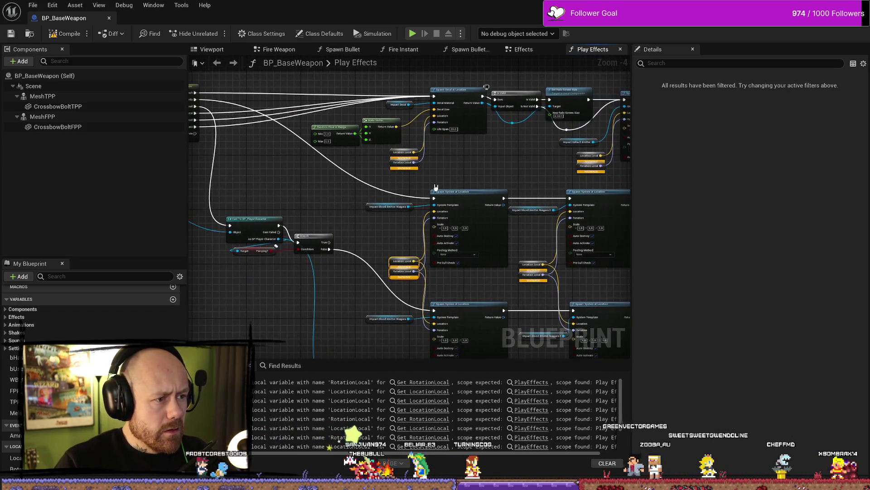
{"action": "scroll", "coordinate": [427, 184], "scroll_direction": "up", "scroll_amount": 2}
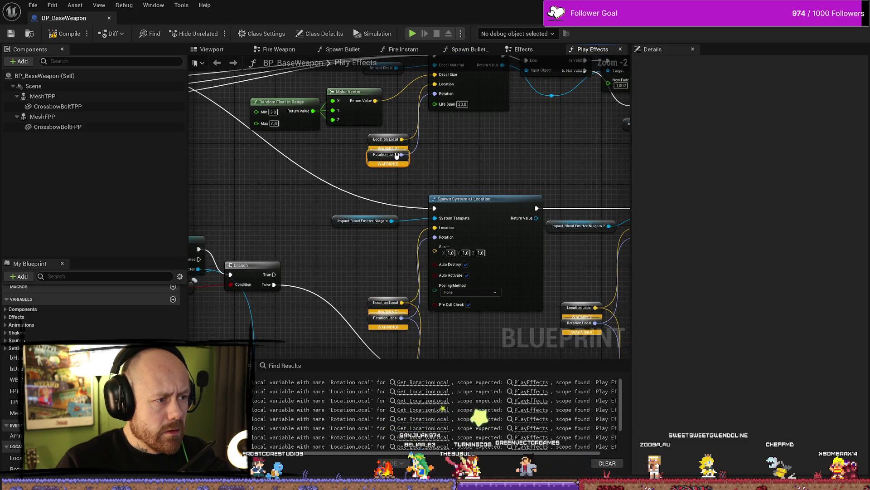
{"action": "mouse_move", "coordinate": [395, 167]}
{"action": "left_mouse_down"}
{"action": "mouse_move", "coordinate": [392, 313]}
{"action": "mouse_move", "coordinate": [426, 351]}
{"action": "mouse_move", "coordinate": [465, 308]}
{"action": "left_mouse_up"}
{"action": "key", "text": "Delete"}
{"action": "left_click_drag", "start_coordinate": [585, 158], "coordinate": [453, 183]}
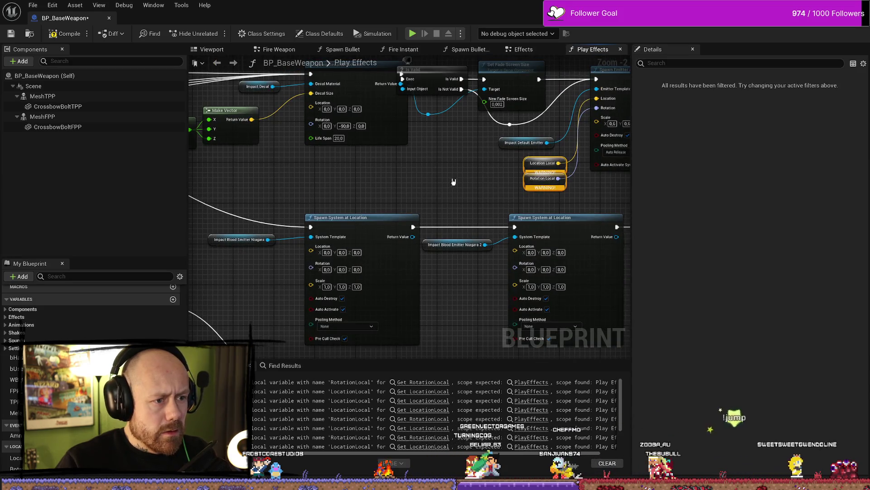
{"action": "key", "text": "Delete"}
Delete the remaining leftover Location Local and Rotation Local getters in the graph.
{"action": "scroll", "coordinate": [522, 199], "scroll_direction": "down", "scroll_amount": 5}
{"action": "scroll", "coordinate": [524, 227], "scroll_direction": "up", "scroll_amount": 3}
{"action": "scroll", "coordinate": [458, 204], "scroll_direction": "up", "scroll_amount": 1}
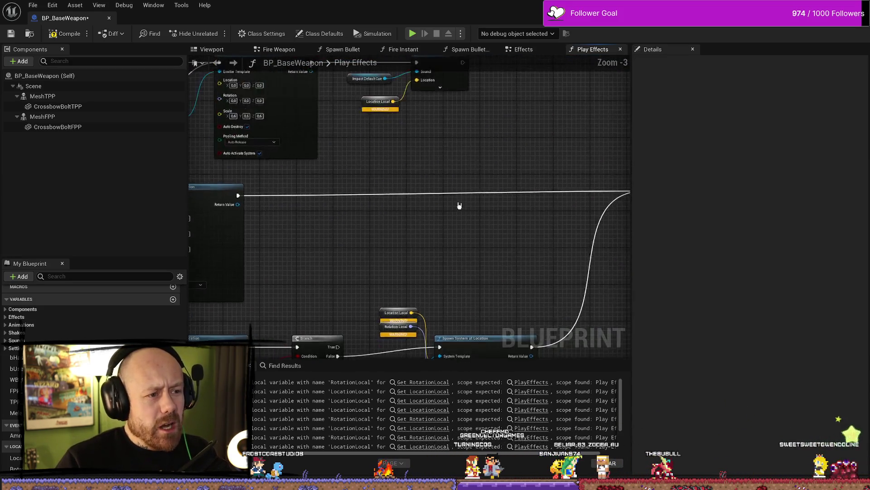
{"action": "scroll", "coordinate": [503, 197], "scroll_direction": "down", "scroll_amount": 4}
{"action": "scroll", "coordinate": [395, 192], "scroll_direction": "up", "scroll_amount": 1}
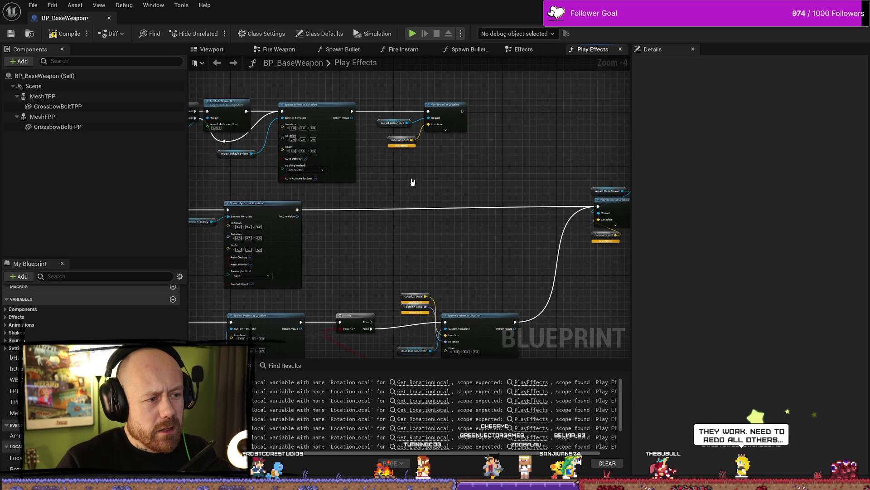
{"action": "left_click", "coordinate": [395, 142]}
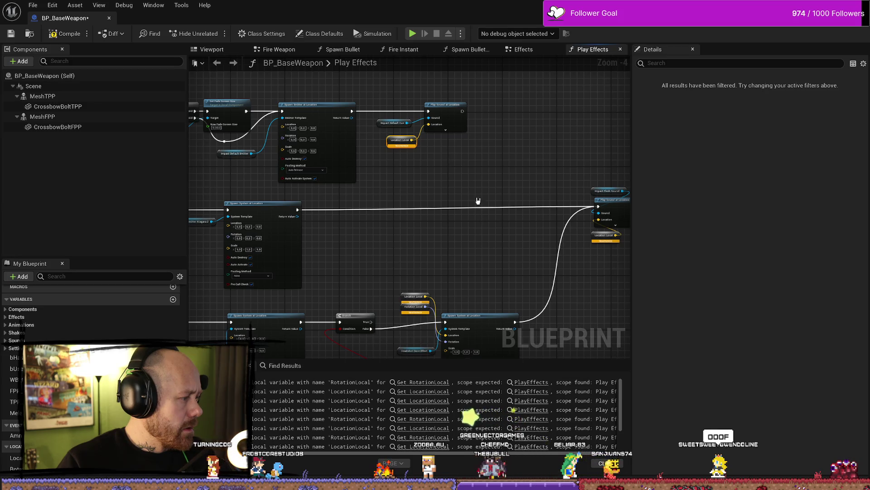
{"action": "key", "text": "Delete"}
{"action": "left_click_drag", "start_coordinate": [435, 290], "coordinate": [397, 317]}
{"action": "key", "text": "Delete"}
{"action": "left_click_drag", "start_coordinate": [608, 245], "coordinate": [593, 241]}
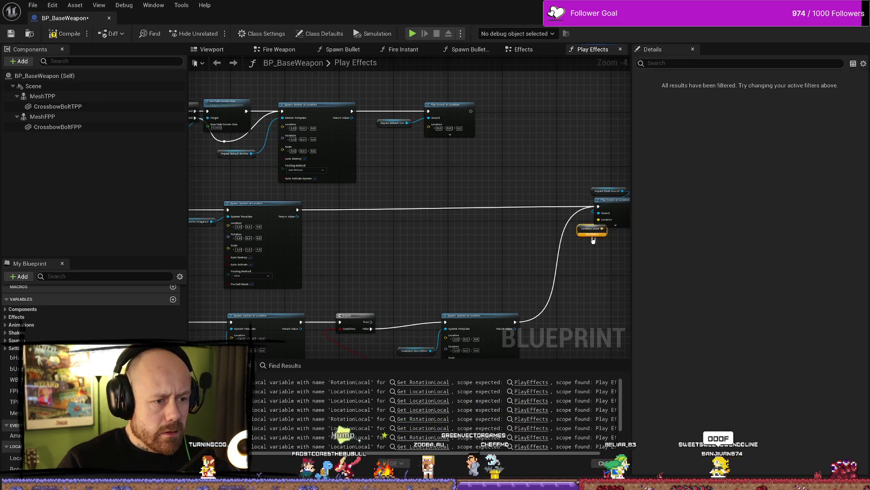
{"action": "key", "text": "Delete"}
{"action": "mouse_move", "coordinate": [583, 278]}
{"action": "left_mouse_down"}
{"action": "mouse_move", "coordinate": [396, 237]}
{"action": "mouse_move", "coordinate": [580, 230]}
{"action": "left_mouse_up"}
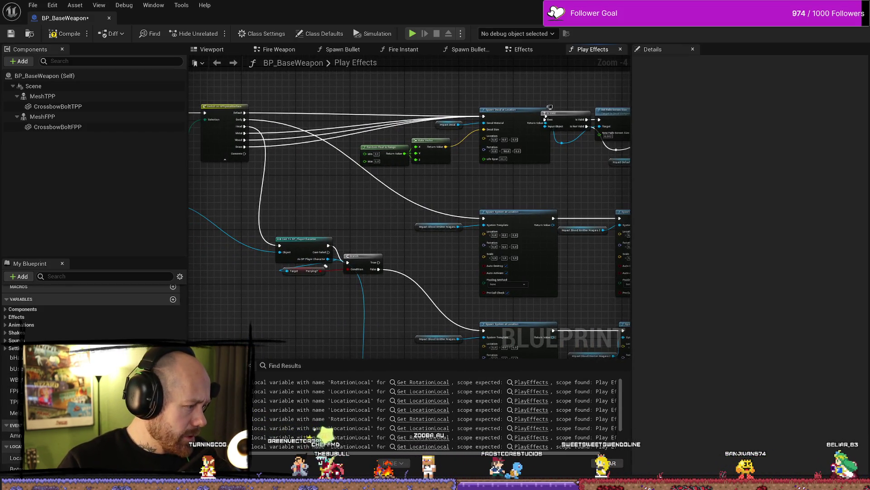
Add fresh Location Local and Rotation Local getters and wire them into the decal and Spawn System pins.
{"action": "left_click", "coordinate": [16, 457]}
{"action": "left_click_drag", "start_coordinate": [16, 457], "coordinate": [353, 218]}
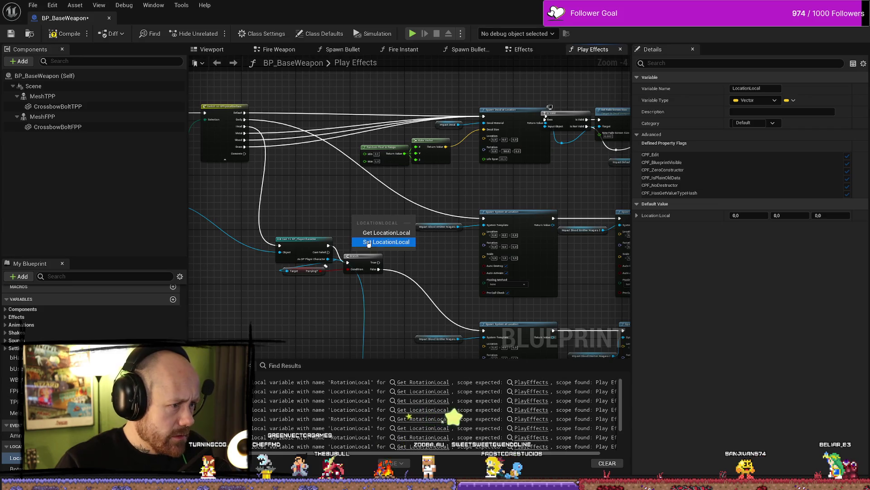
{"action": "left_click", "coordinate": [386, 232]}
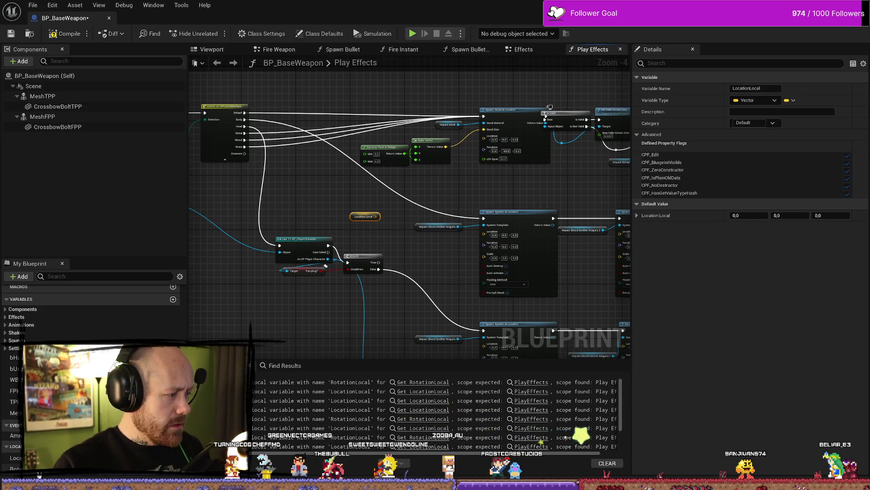
{"action": "mouse_move", "coordinate": [16, 468]}
{"action": "left_mouse_down"}
{"action": "mouse_move", "coordinate": [359, 254]}
{"action": "mouse_move", "coordinate": [360, 237]}
{"action": "mouse_move", "coordinate": [332, 217]}
{"action": "left_mouse_up"}
{"action": "left_click", "coordinate": [385, 247]}
{"action": "scroll", "coordinate": [382, 235], "scroll_direction": "up", "scroll_amount": 4}
{"action": "left_click_drag", "start_coordinate": [336, 171], "coordinate": [385, 225]}
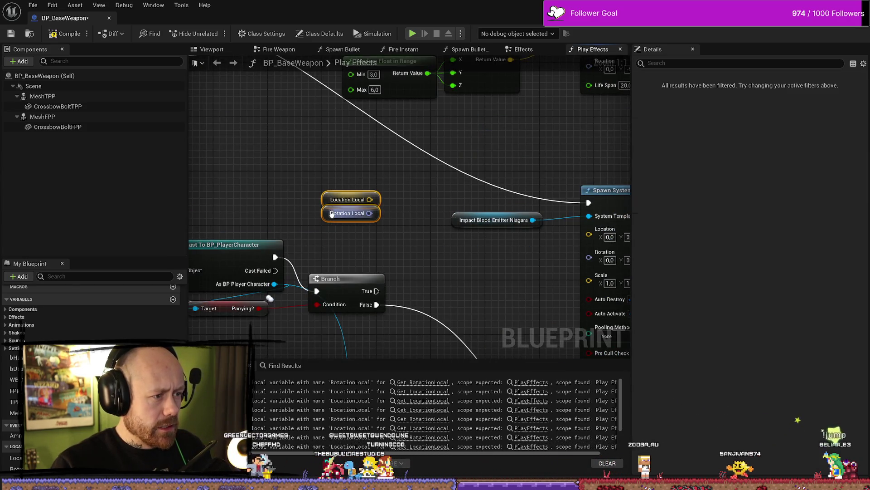
{"action": "left_click_drag", "start_coordinate": [349, 202], "coordinate": [512, 136]}
{"action": "scroll", "coordinate": [444, 213], "scroll_direction": "down", "scroll_amount": 2}
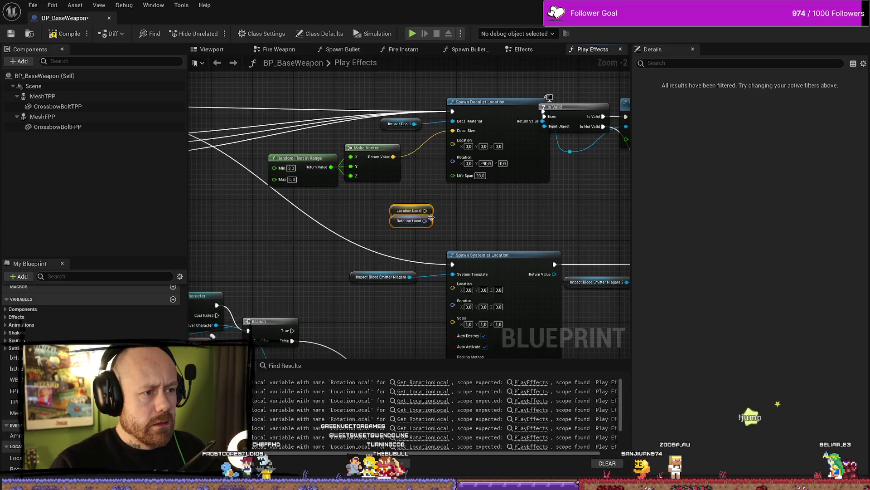
{"action": "mouse_move", "coordinate": [425, 210]}
{"action": "left_mouse_down"}
{"action": "mouse_move", "coordinate": [452, 140]}
{"action": "mouse_move", "coordinate": [452, 153]}
{"action": "left_mouse_up"}
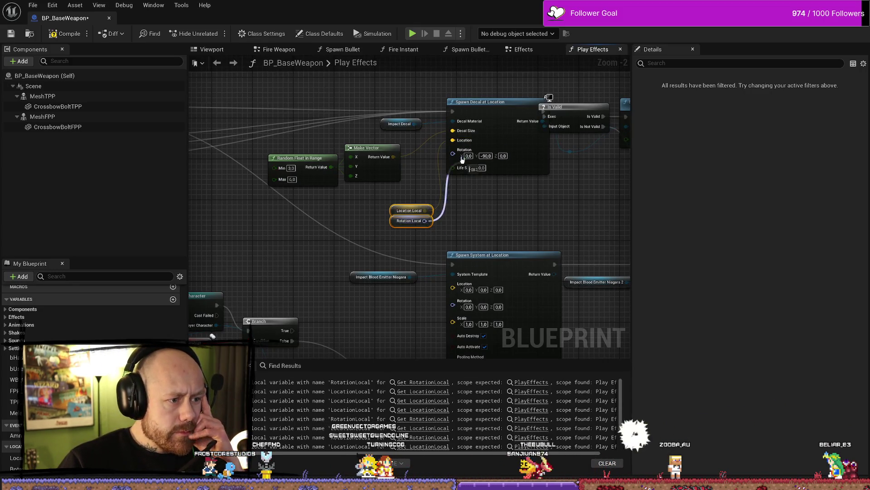
{"action": "mouse_move", "coordinate": [424, 211]}
{"action": "left_mouse_down"}
{"action": "mouse_move", "coordinate": [448, 277]}
{"action": "mouse_move", "coordinate": [460, 285]}
{"action": "left_mouse_up"}
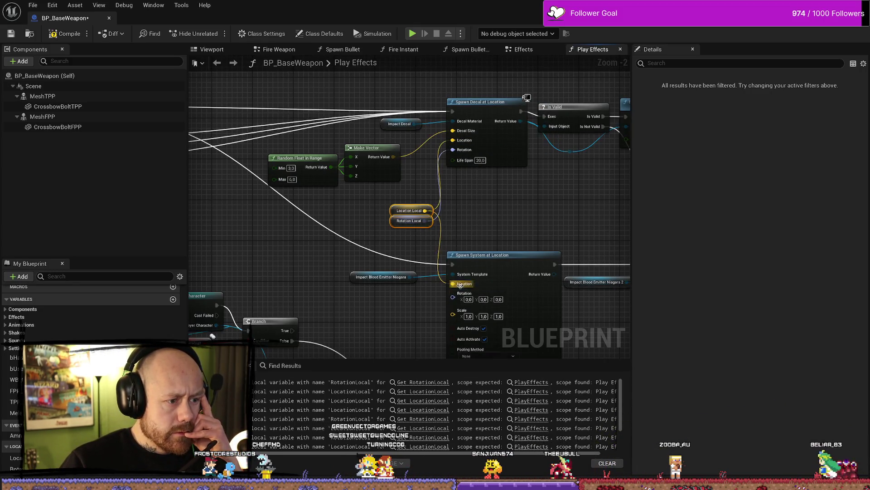
{"action": "left_click_drag", "start_coordinate": [424, 221], "coordinate": [462, 294]}
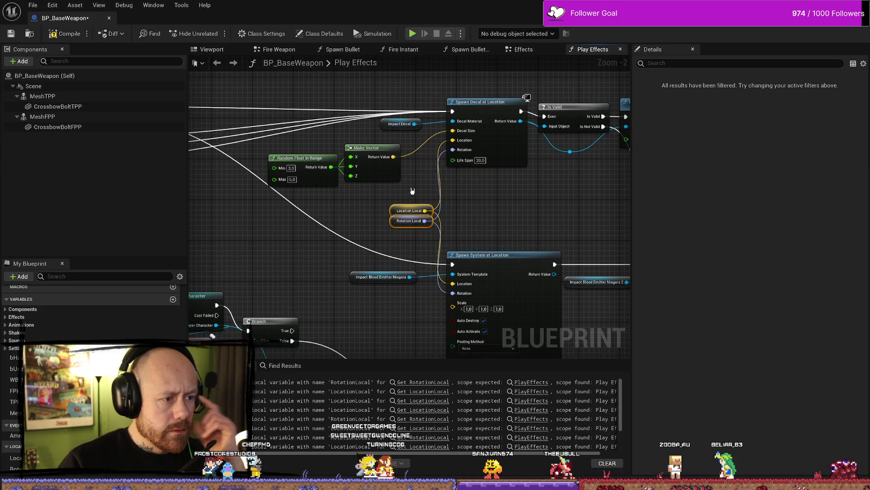
Unhook the getters from Spawn System and wire pasted copies into Spawn Emitter at Location.
{"action": "scroll", "coordinate": [502, 219], "scroll_direction": "down", "scroll_amount": 2}
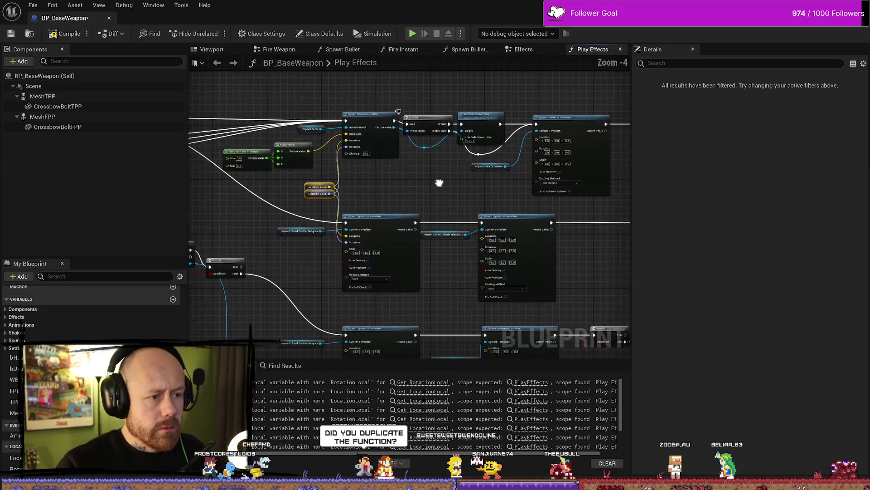
{"action": "mouse_move", "coordinate": [441, 242]}
{"action": "left_mouse_down"}
{"action": "mouse_move", "coordinate": [475, 265]}
{"action": "mouse_move", "coordinate": [313, 268]}
{"action": "left_mouse_up"}
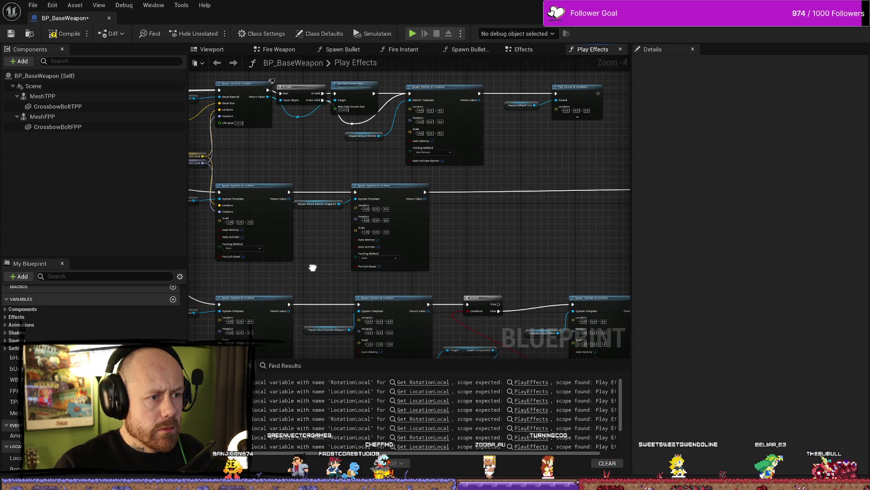
{"action": "mouse_move", "coordinate": [474, 241]}
{"action": "left_mouse_down"}
{"action": "mouse_move", "coordinate": [507, 270]}
{"action": "mouse_move", "coordinate": [507, 210]}
{"action": "mouse_move", "coordinate": [426, 175]}
{"action": "mouse_move", "coordinate": [472, 196]}
{"action": "mouse_move", "coordinate": [437, 220]}
{"action": "mouse_move", "coordinate": [426, 266]}
{"action": "mouse_move", "coordinate": [366, 289]}
{"action": "mouse_move", "coordinate": [384, 304]}
{"action": "mouse_move", "coordinate": [434, 317]}
{"action": "left_mouse_up"}
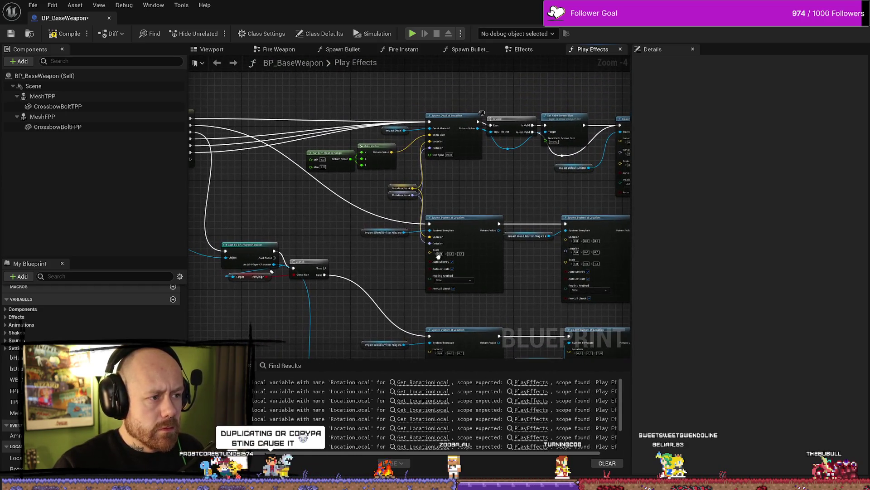
{"action": "left_click_drag", "start_coordinate": [495, 170], "coordinate": [494, 119]}
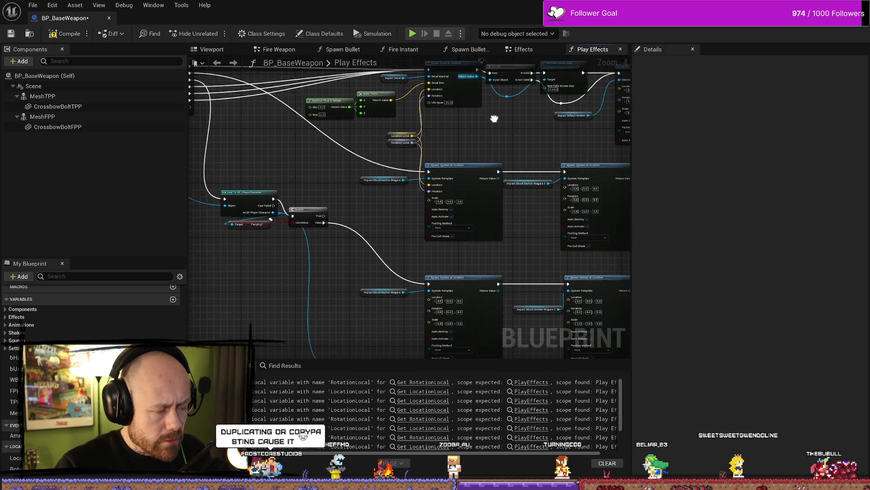
{"action": "scroll", "coordinate": [429, 172], "scroll_direction": "up", "scroll_amount": 4}
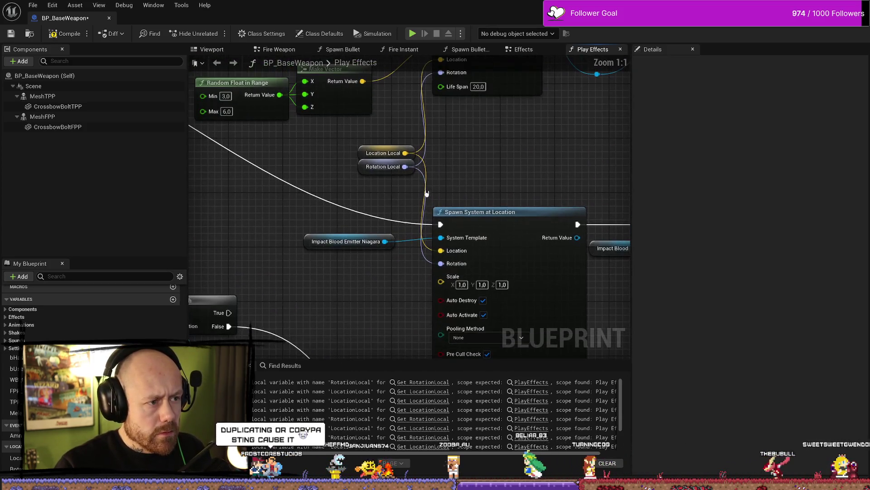
{"action": "left_click", "coordinate": [427, 175], "text": "alt"}
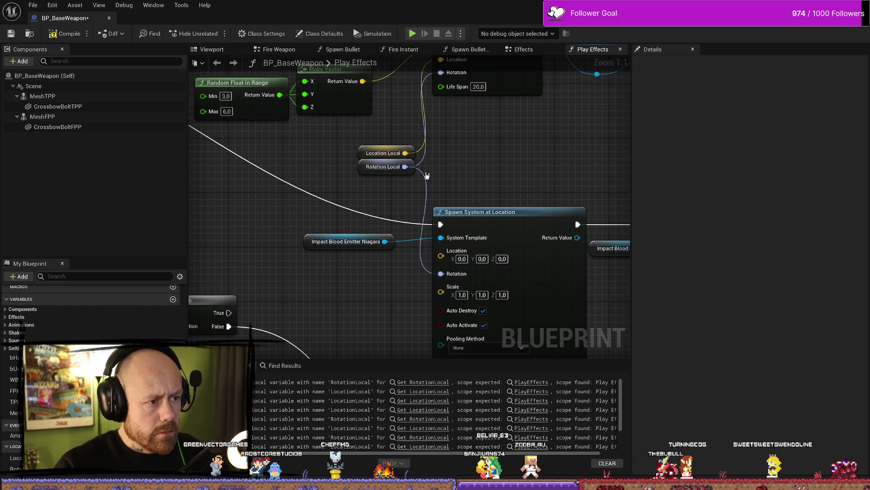
{"action": "left_click", "coordinate": [424, 177], "text": "alt"}
{"action": "left_click_drag", "start_coordinate": [349, 144], "coordinate": [421, 179]}
{"action": "mouse_move", "coordinate": [369, 173]}
{"action": "left_mouse_down"}
{"action": "mouse_move", "coordinate": [404, 149]}
{"action": "mouse_move", "coordinate": [399, 143]}
{"action": "mouse_move", "coordinate": [355, 151]}
{"action": "left_mouse_up"}
{"action": "scroll", "coordinate": [408, 163], "scroll_direction": "down", "scroll_amount": 2}
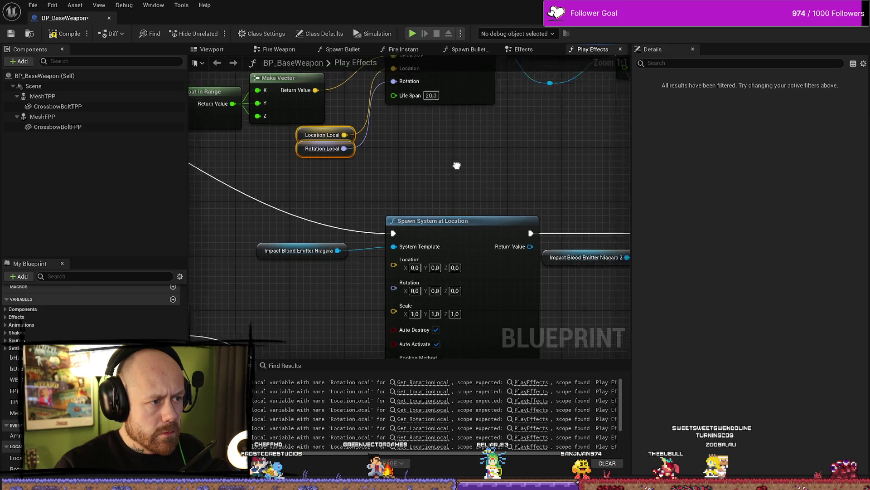
{"action": "scroll", "coordinate": [417, 172], "scroll_direction": "down", "scroll_amount": 3}
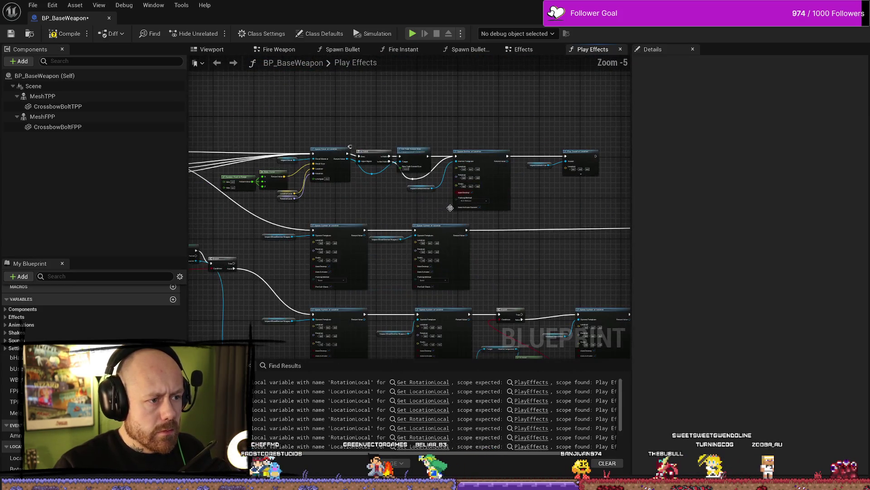
{"action": "scroll", "coordinate": [406, 206], "scroll_direction": "up", "scroll_amount": 2}
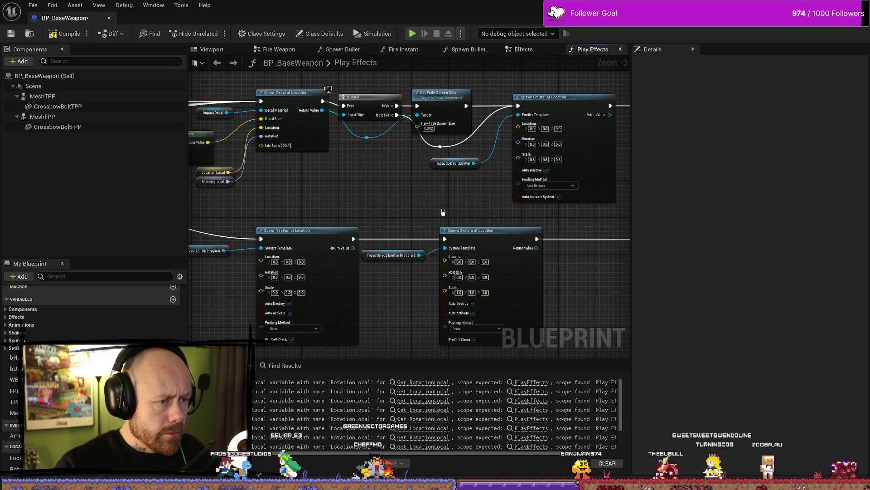
{"action": "key", "text": "ctrl+v"}
{"action": "left_click_drag", "start_coordinate": [473, 209], "coordinate": [518, 123]}
{"action": "left_click_drag", "start_coordinate": [473, 219], "coordinate": [518, 132]}
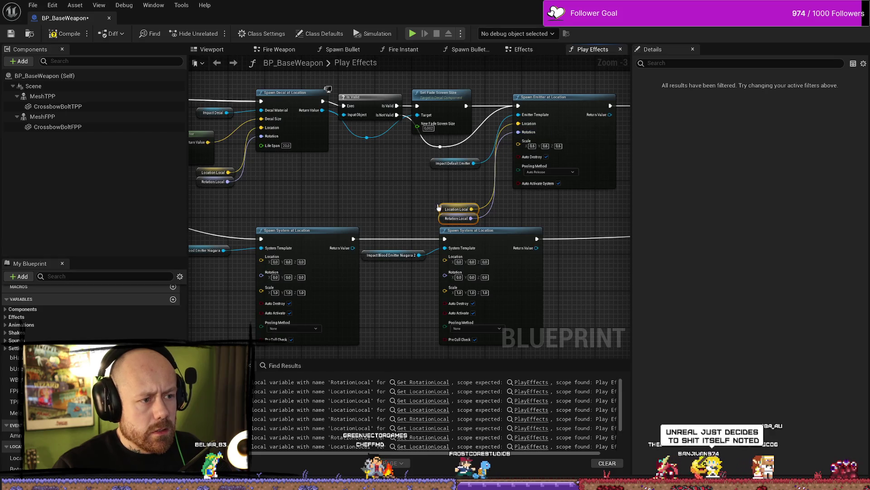
{"action": "left_click_drag", "start_coordinate": [443, 209], "coordinate": [455, 177]}
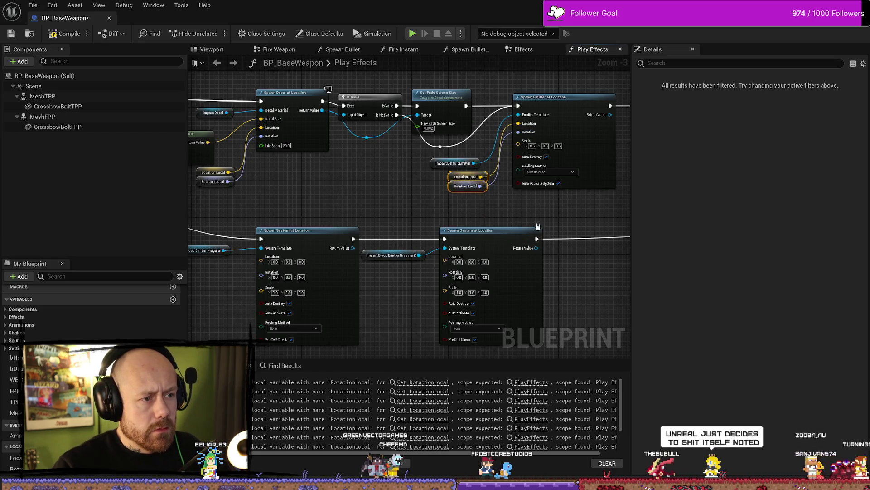
Wire a pasted Location Local into Play Sound at Location, deleting the spare Rotation Local copy.
{"action": "key", "text": "ctrl+v"}
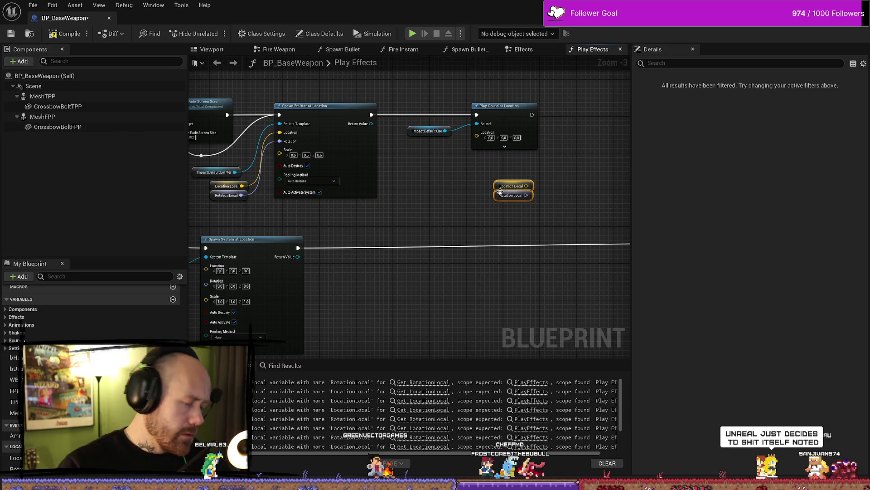
{"action": "mouse_move", "coordinate": [526, 186]}
{"action": "left_mouse_down"}
{"action": "mouse_move", "coordinate": [481, 155]}
{"action": "mouse_move", "coordinate": [477, 132]}
{"action": "left_mouse_up"}
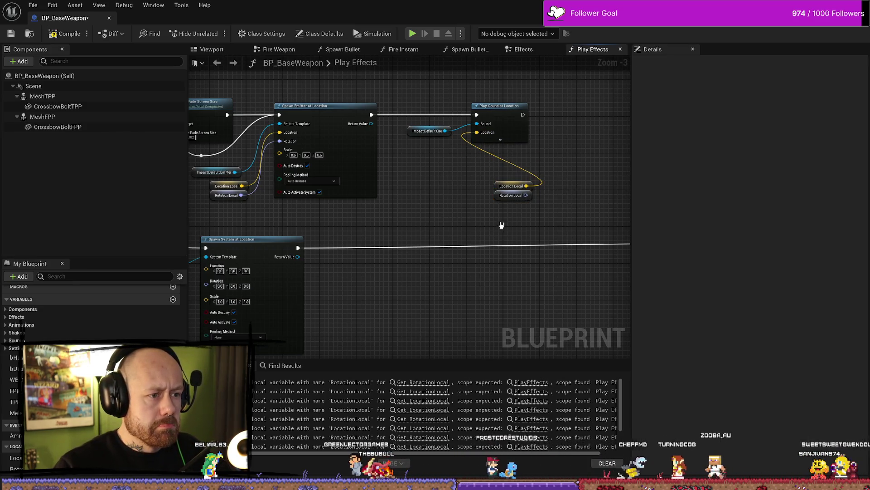
{"action": "left_click", "coordinate": [511, 194]}
{"action": "key", "text": "Delete"}
{"action": "left_click", "coordinate": [511, 186]}
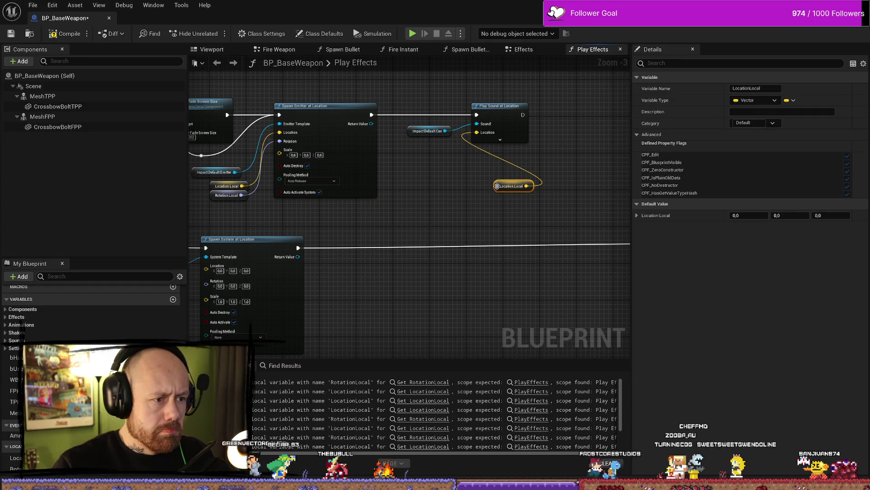
{"action": "left_click_drag", "start_coordinate": [511, 186], "coordinate": [452, 158]}
{"action": "left_click_drag", "start_coordinate": [505, 218], "coordinate": [519, 186]}
{"action": "scroll", "coordinate": [519, 186], "scroll_direction": "down", "scroll_amount": 2}
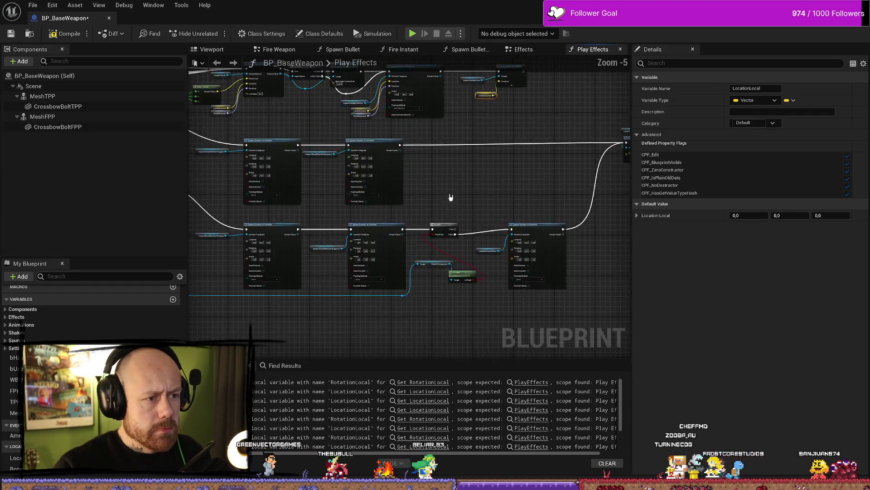
{"action": "key", "text": "ctrl+v"}
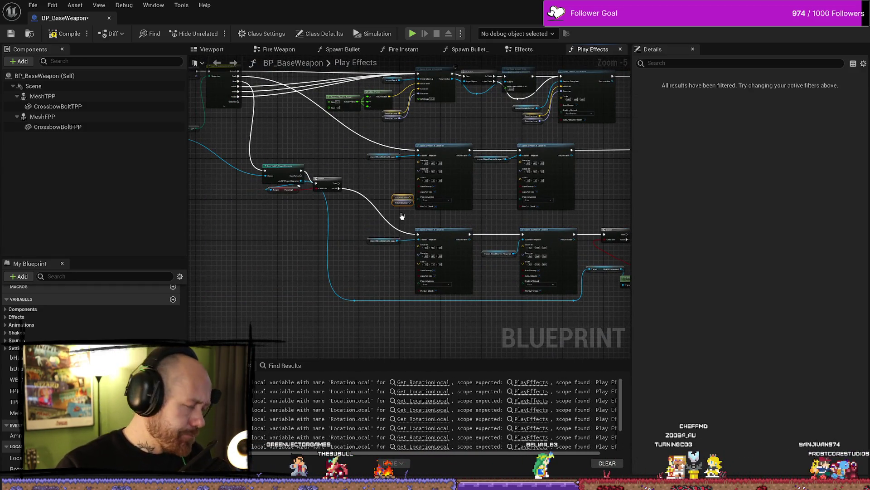
Wire Location Local and Rotation Local getter pairs into the upper and lower Spawn System at Location nodes.
{"action": "scroll", "coordinate": [395, 200], "scroll_direction": "up", "scroll_amount": 3}
{"action": "left_click_drag", "start_coordinate": [419, 183], "coordinate": [437, 109]}
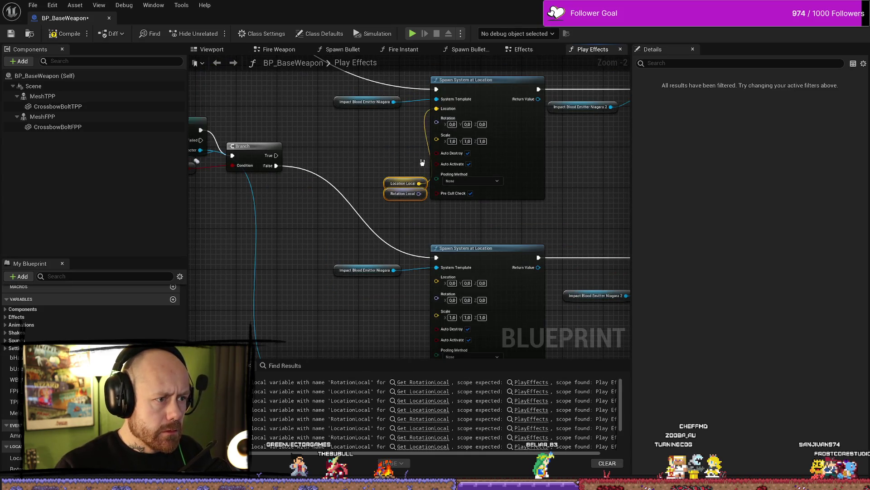
{"action": "left_click_drag", "start_coordinate": [421, 194], "coordinate": [436, 121]}
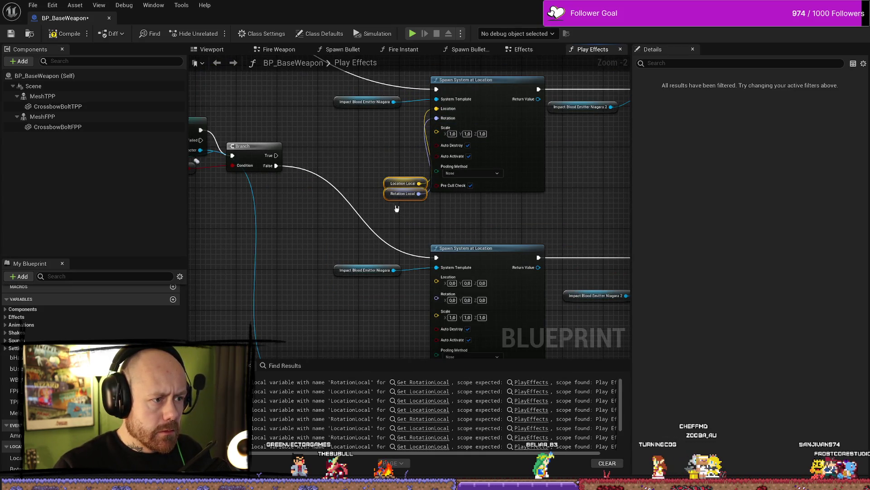
{"action": "mouse_move", "coordinate": [388, 198]}
{"action": "left_mouse_down"}
{"action": "mouse_move", "coordinate": [368, 187]}
{"action": "mouse_move", "coordinate": [419, 215]}
{"action": "mouse_move", "coordinate": [436, 277]}
{"action": "left_mouse_up"}
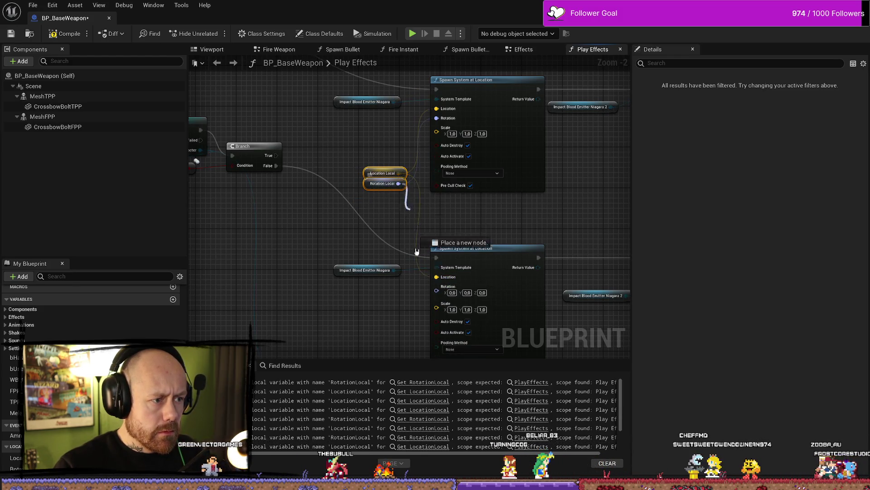
{"action": "left_click_drag", "start_coordinate": [399, 183], "coordinate": [443, 295]}
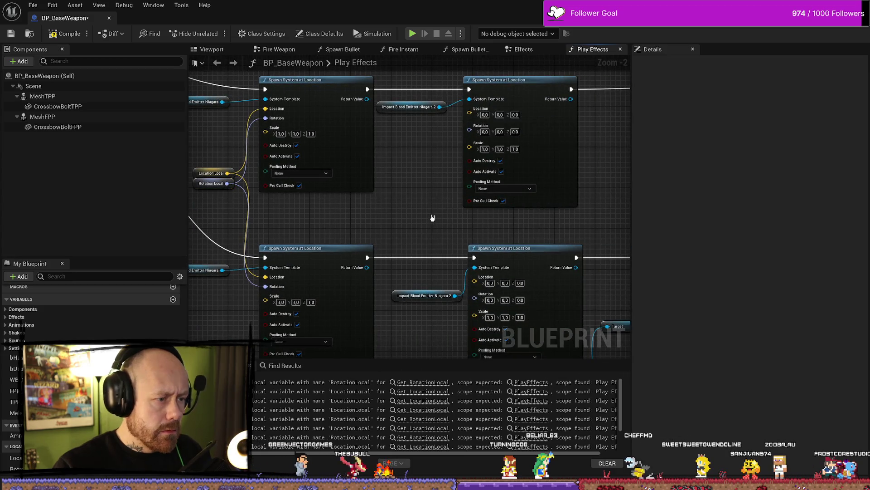
{"action": "key", "text": "ctrl+v"}
{"action": "mouse_move", "coordinate": [462, 214]}
{"action": "left_mouse_down"}
{"action": "mouse_move", "coordinate": [456, 134]}
{"action": "mouse_move", "coordinate": [469, 108]}
{"action": "mouse_move", "coordinate": [463, 226]}
{"action": "mouse_move", "coordinate": [474, 168]}
{"action": "mouse_move", "coordinate": [469, 118]}
{"action": "left_mouse_up"}
{"action": "mouse_move", "coordinate": [465, 216]}
{"action": "left_mouse_down"}
{"action": "mouse_move", "coordinate": [429, 211]}
{"action": "mouse_move", "coordinate": [474, 277]}
{"action": "left_mouse_up"}
{"action": "mouse_move", "coordinate": [426, 219]}
{"action": "left_mouse_down"}
{"action": "mouse_move", "coordinate": [477, 290]}
{"action": "mouse_move", "coordinate": [483, 316]}
{"action": "mouse_move", "coordinate": [475, 286]}
{"action": "left_mouse_up"}
{"action": "mouse_move", "coordinate": [570, 218]}
{"action": "left_mouse_down"}
{"action": "mouse_move", "coordinate": [501, 218]}
{"action": "mouse_move", "coordinate": [535, 212]}
{"action": "left_mouse_up"}
{"action": "scroll", "coordinate": [534, 213], "scroll_direction": "down", "scroll_amount": 2}
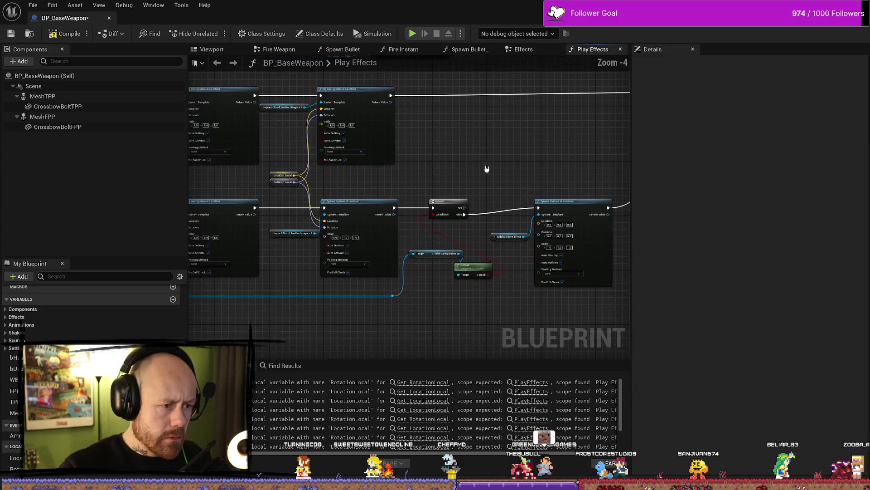
{"action": "left_click_drag", "start_coordinate": [435, 169], "coordinate": [444, 144]}
Wire a pasted getter pair into the Headshot Gore spawner's Location and Rotation.
{"action": "key", "text": "ctrl+v"}
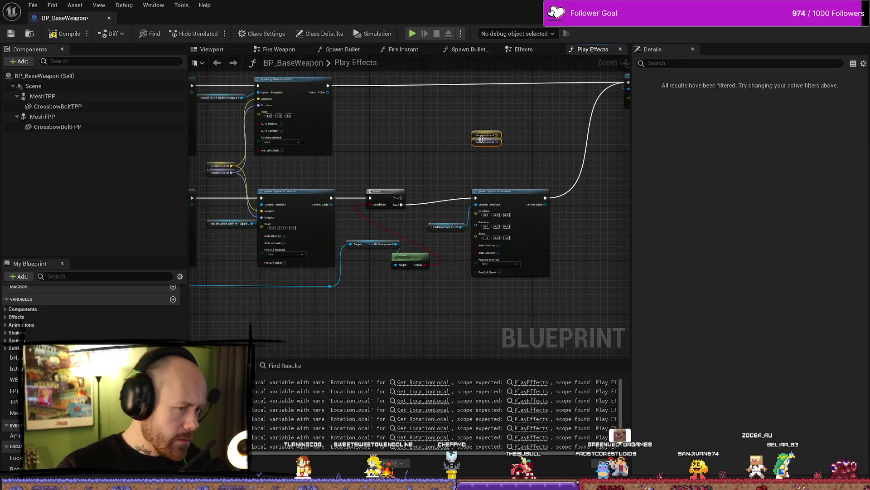
{"action": "scroll", "coordinate": [476, 138], "scroll_direction": "up", "scroll_amount": 4}
{"action": "left_click_drag", "start_coordinate": [522, 136], "coordinate": [488, 296]}
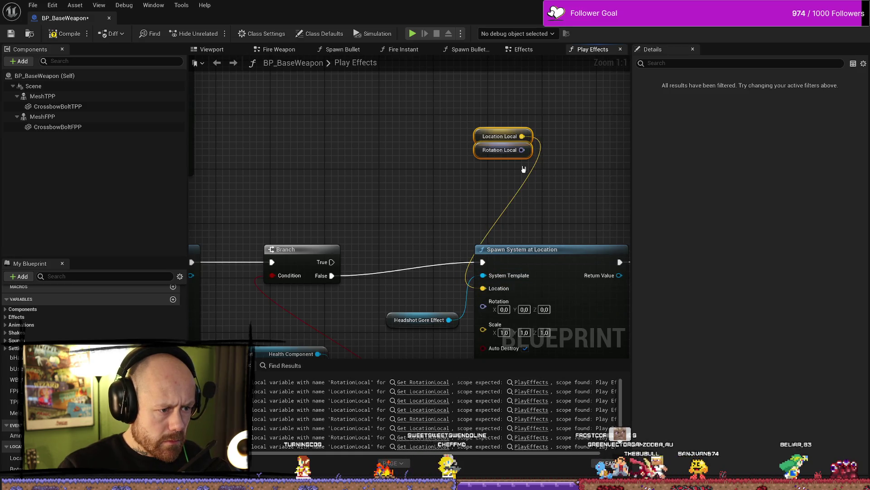
{"action": "left_click_drag", "start_coordinate": [523, 150], "coordinate": [483, 301]}
{"action": "scroll", "coordinate": [557, 209], "scroll_direction": "down", "scroll_amount": 2}
{"action": "mouse_move", "coordinate": [557, 209]}
{"action": "left_mouse_down"}
{"action": "mouse_move", "coordinate": [487, 189]}
{"action": "mouse_move", "coordinate": [422, 213]}
{"action": "mouse_move", "coordinate": [354, 219]}
{"action": "left_mouse_up"}
Feed Location Local into the Impact Flesh Sound's Play Sound at Location, drop the spare Rotation copy, and compile.
{"action": "left_click", "coordinate": [448, 257]}
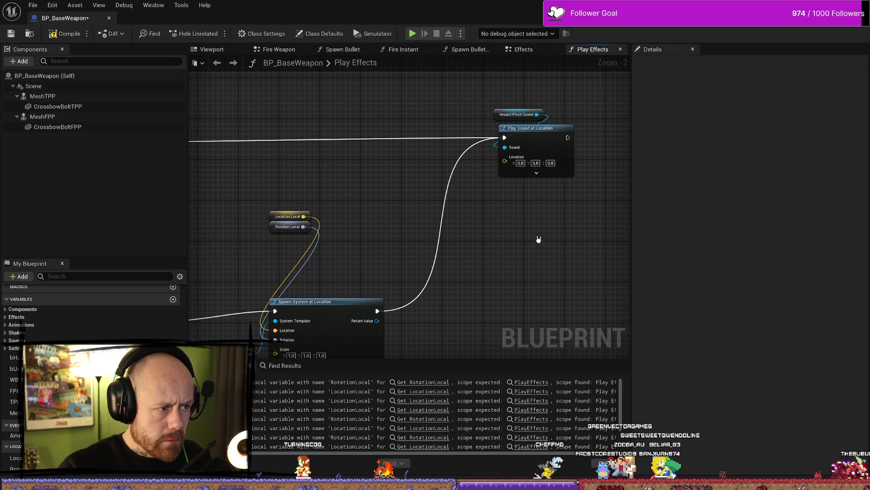
{"action": "key", "text": "ctrl+v"}
{"action": "left_click_drag", "start_coordinate": [504, 160], "coordinate": [569, 237]}
{"action": "left_click_drag", "start_coordinate": [493, 234], "coordinate": [559, 289]}
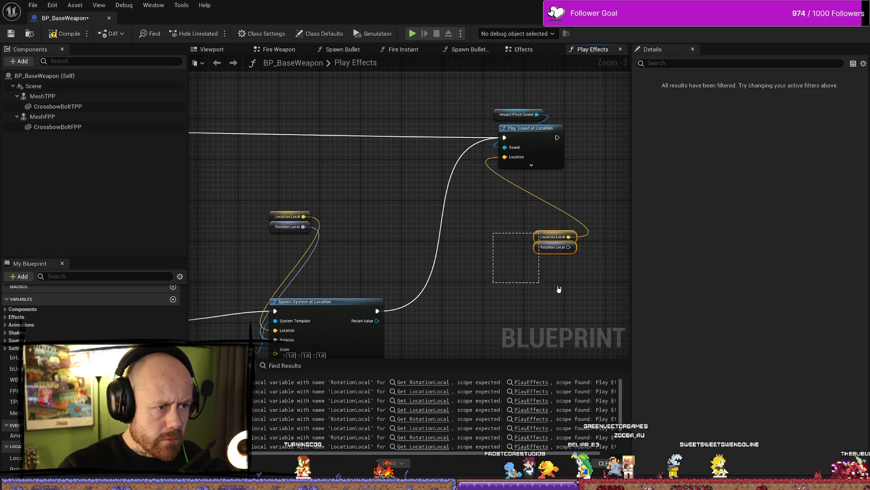
{"action": "left_click", "coordinate": [538, 273]}
{"action": "left_click_drag", "start_coordinate": [643, 241], "coordinate": [540, 274]}
{"action": "key", "text": "Delete"}
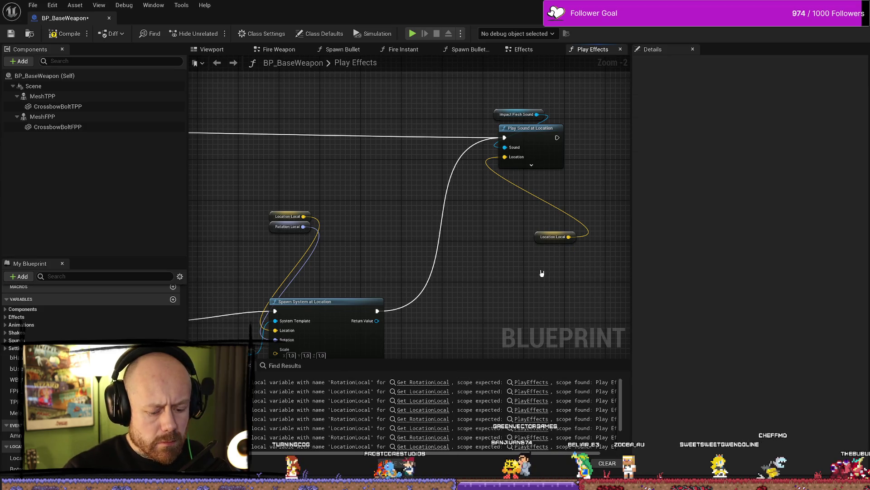
{"action": "left_click", "coordinate": [550, 236]}
{"action": "left_click_drag", "start_coordinate": [551, 236], "coordinate": [506, 175]}
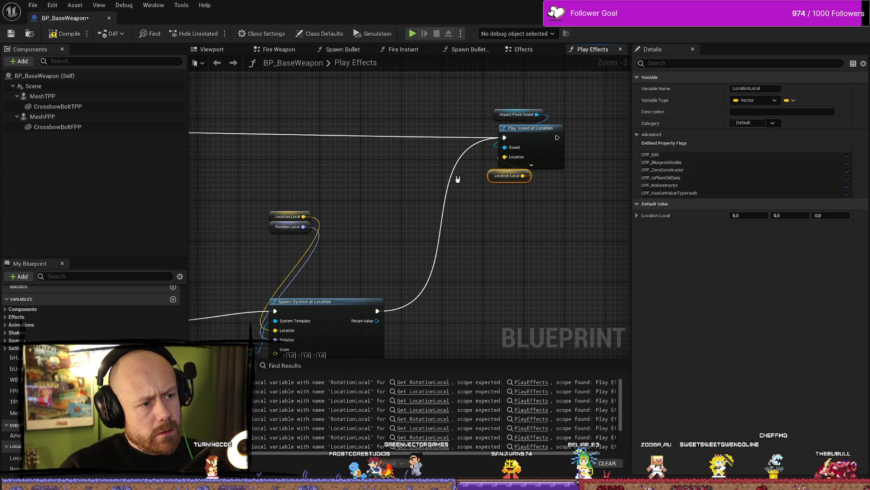
{"action": "mouse_move", "coordinate": [320, 210]}
{"action": "left_mouse_down"}
{"action": "mouse_move", "coordinate": [270, 226]}
{"action": "mouse_move", "coordinate": [219, 276]}
{"action": "left_mouse_up"}
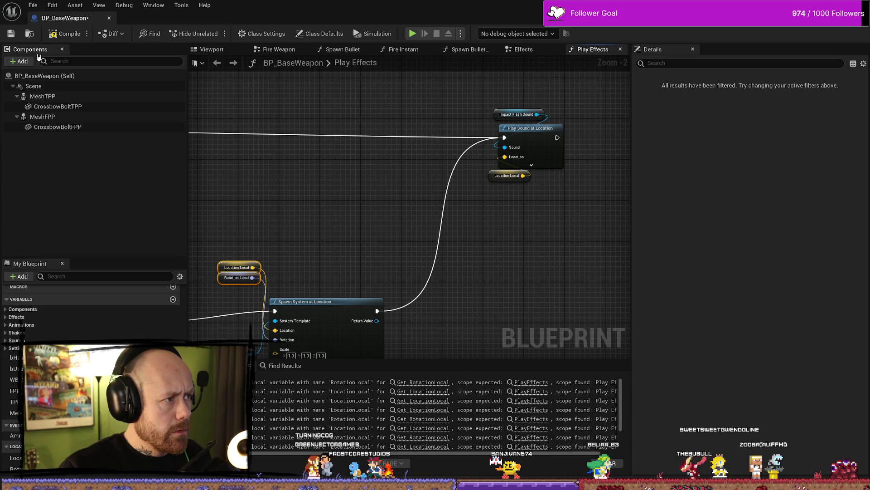
{"action": "key", "text": "F7"}
Save BP_BaseWeapon and pan the Play Effects graph to show the parrying check nodes.
{"action": "scroll", "coordinate": [322, 200], "scroll_direction": "down", "scroll_amount": 8}
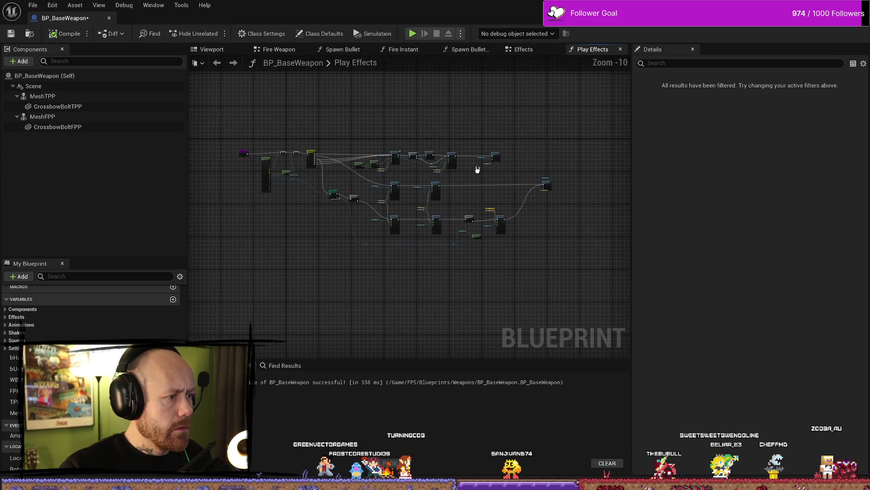
{"action": "scroll", "coordinate": [453, 180], "scroll_direction": "up", "scroll_amount": 3}
{"action": "scroll", "coordinate": [408, 186], "scroll_direction": "up", "scroll_amount": 3}
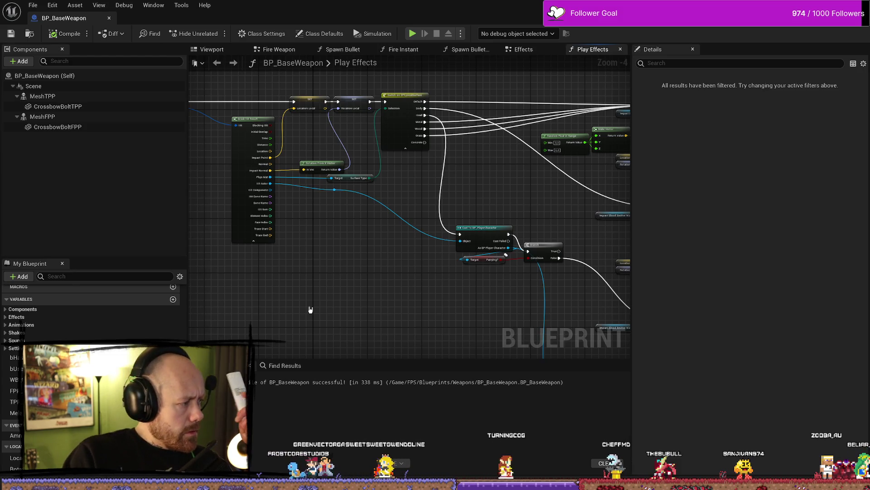
{"action": "left_click", "coordinate": [11, 33]}
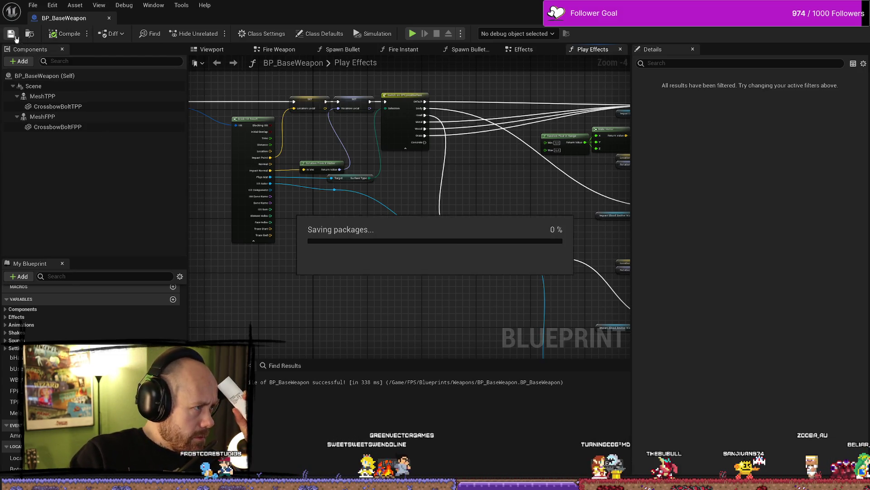
{"action": "mouse_move", "coordinate": [391, 272]}
{"action": "left_mouse_down"}
{"action": "mouse_move", "coordinate": [423, 267]}
{"action": "mouse_move", "coordinate": [452, 287]}
{"action": "left_mouse_up"}
Briefly check the Content Drawer, then bring up the Effects graph with full node titles visible.
{"action": "key", "text": "ctrl+space"}
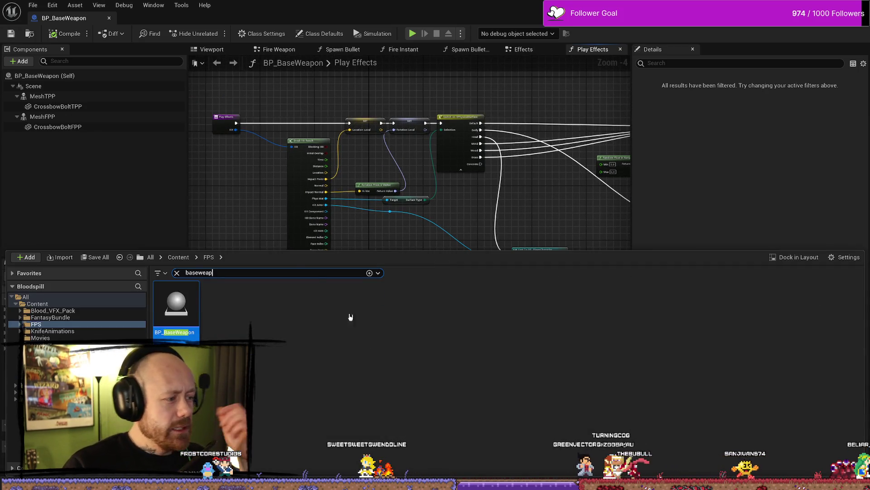
{"action": "left_click", "coordinate": [469, 106]}
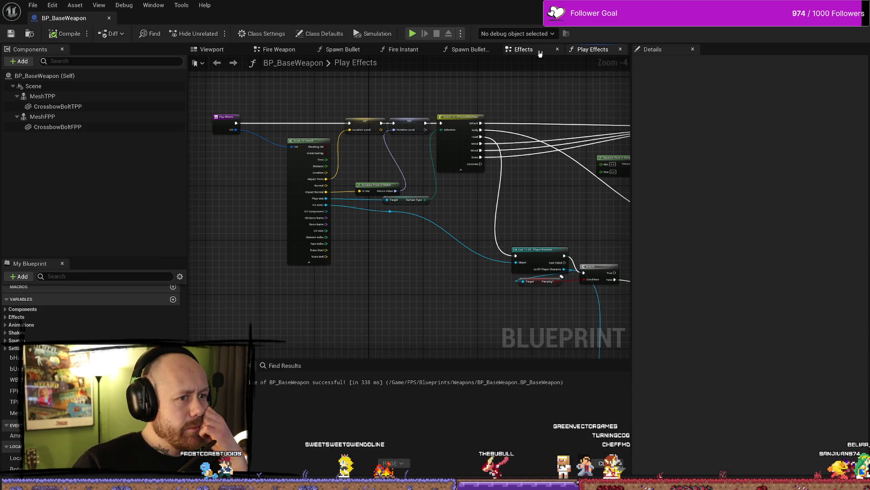
{"action": "left_click", "coordinate": [526, 49]}
{"action": "scroll", "coordinate": [473, 153], "scroll_direction": "up", "scroll_amount": 5}
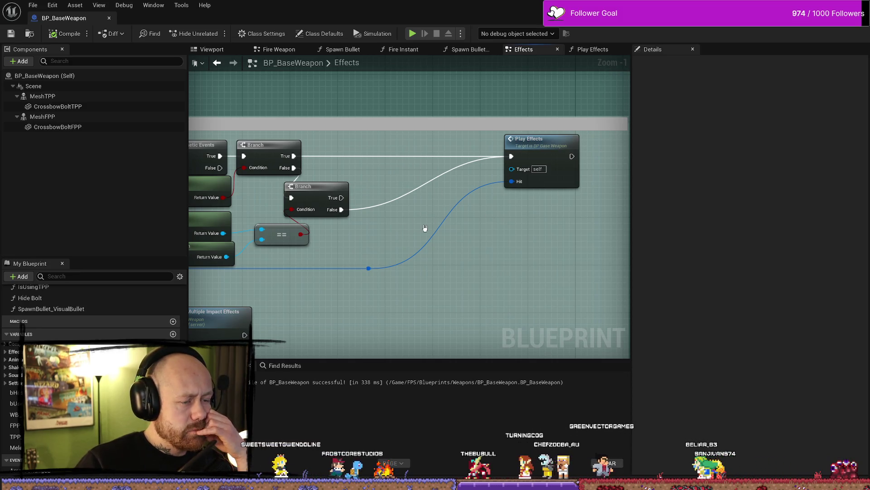
{"action": "left_click_drag", "start_coordinate": [461, 270], "coordinate": [517, 249]}
{"action": "scroll", "coordinate": [464, 225], "scroll_direction": "down", "scroll_amount": 1}
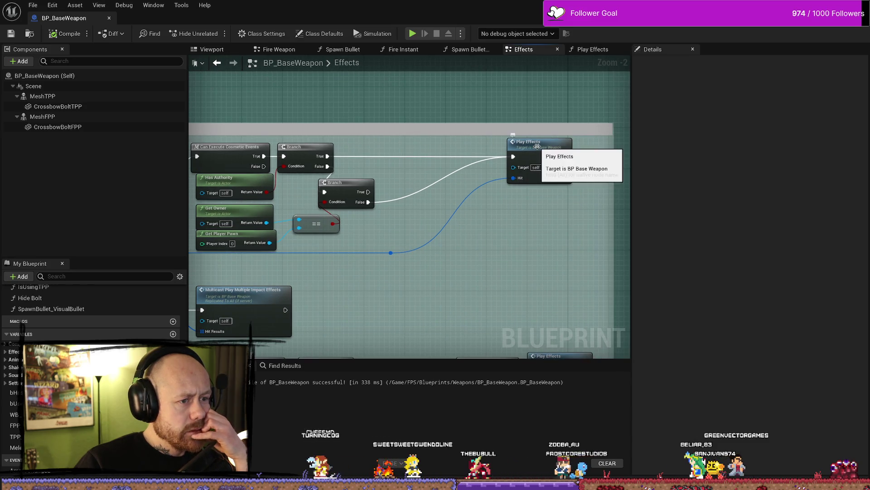
Shift the Play Effects call right and widen the Play Impact Effects comment to enclose it.
{"action": "left_click_drag", "start_coordinate": [539, 155], "coordinate": [595, 155]}
{"action": "scroll", "coordinate": [396, 219], "scroll_direction": "down", "scroll_amount": 2}
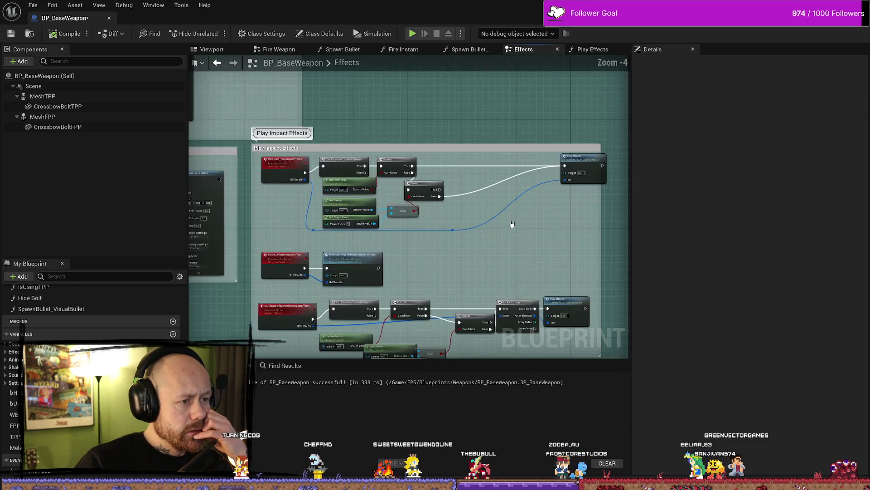
{"action": "left_click_drag", "start_coordinate": [524, 205], "coordinate": [595, 206]}
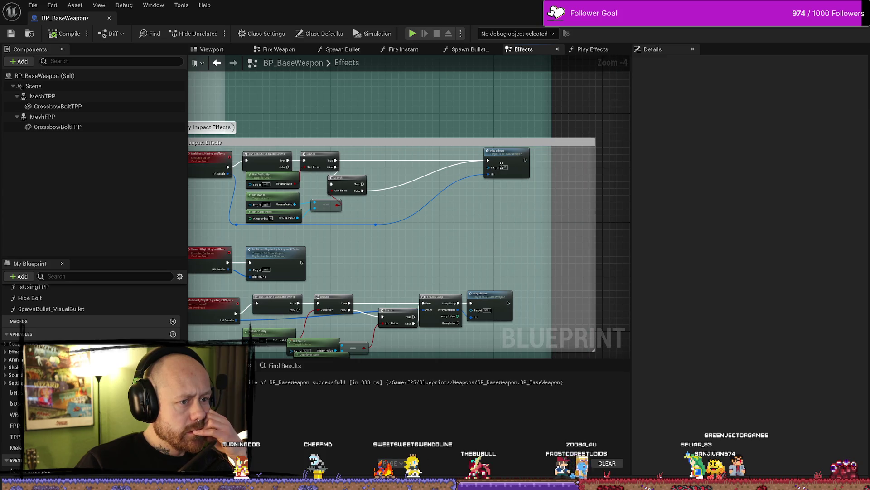
{"action": "left_click", "coordinate": [498, 154]}
{"action": "left_click_drag", "start_coordinate": [499, 154], "coordinate": [519, 154]}
{"action": "left_click", "coordinate": [399, 203]}
{"action": "scroll", "coordinate": [399, 203], "scroll_direction": "up", "scroll_amount": 2}
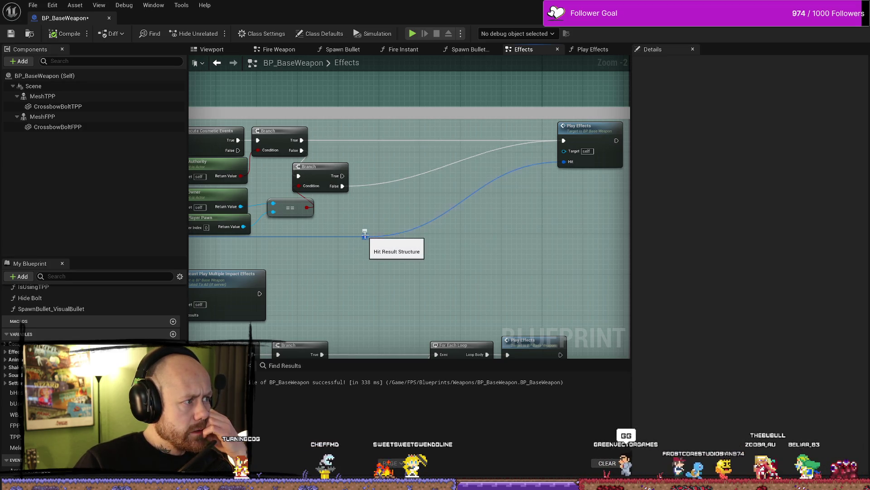
{"action": "left_click", "coordinate": [593, 51]}
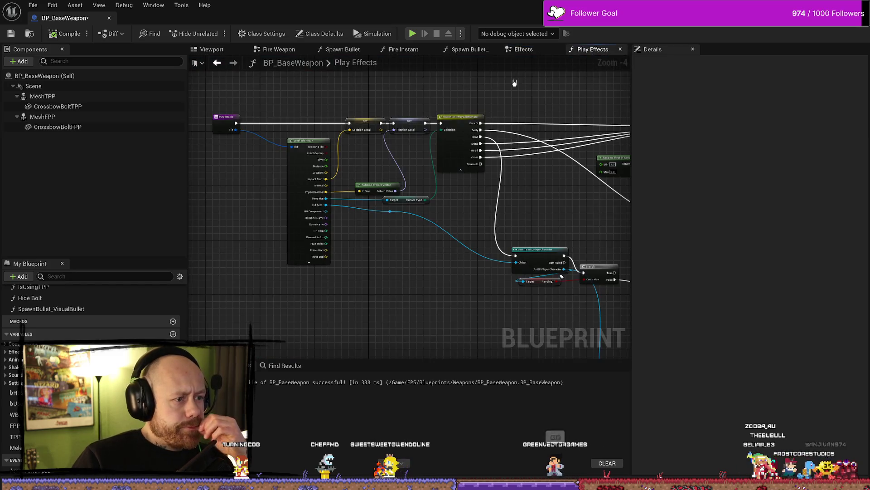
Recompile BP_BaseWeapon, inspect the Cast and Play Effects entry nodes, then go back to Effects.
{"action": "left_click", "coordinate": [47, 36]}
{"action": "left_click_drag", "start_coordinate": [531, 263], "coordinate": [385, 225]}
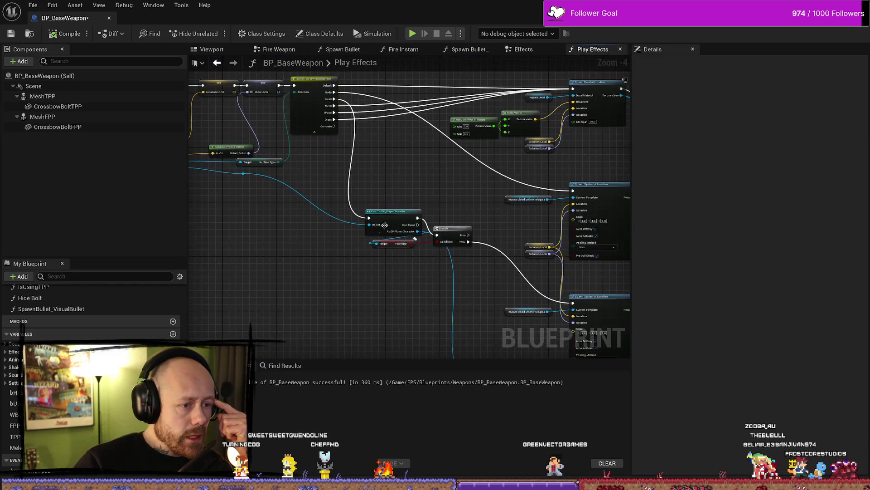
{"action": "left_click", "coordinate": [411, 219]}
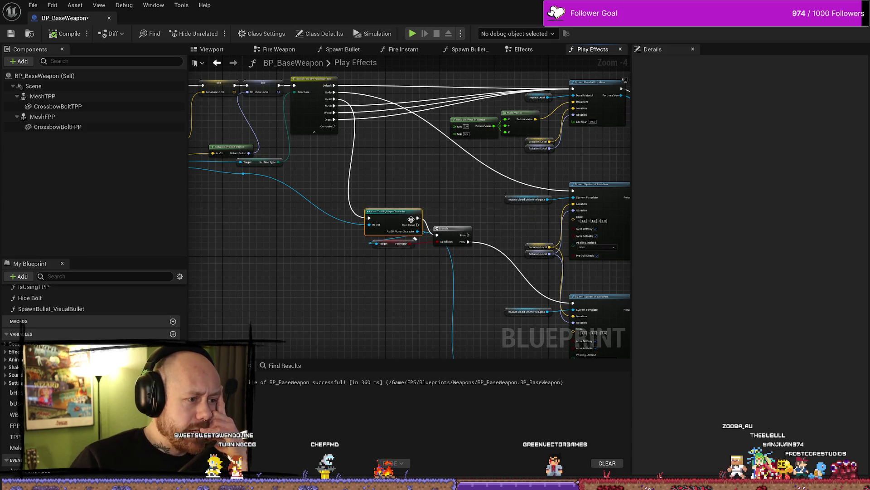
{"action": "left_click_drag", "start_coordinate": [442, 144], "coordinate": [547, 160]}
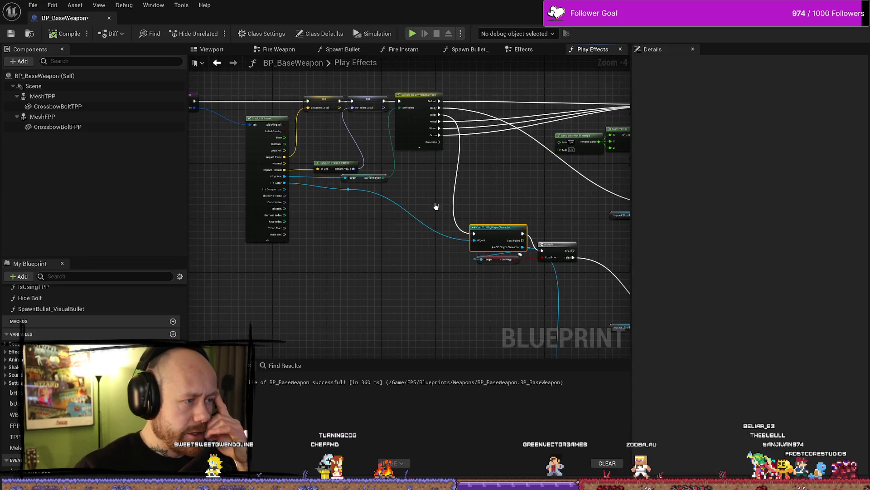
{"action": "left_click_drag", "start_coordinate": [436, 206], "coordinate": [430, 214]}
{"action": "scroll", "coordinate": [319, 198], "scroll_direction": "up", "scroll_amount": 3}
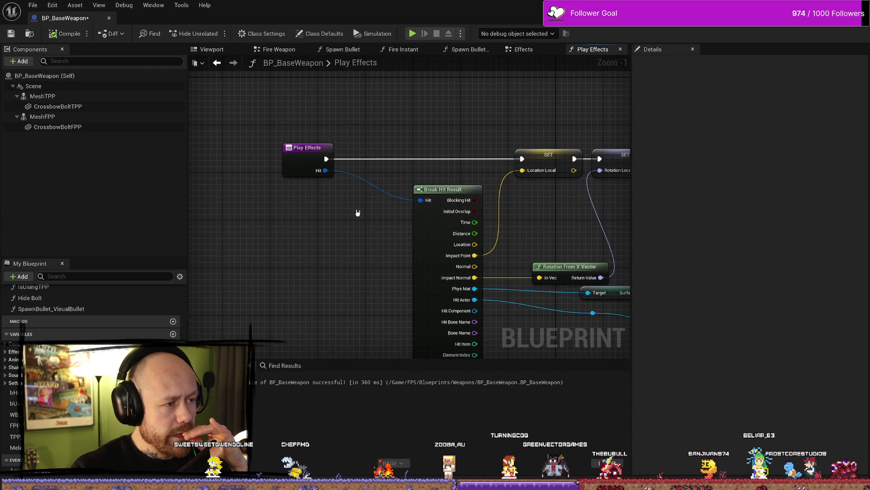
{"action": "left_click", "coordinate": [308, 163]}
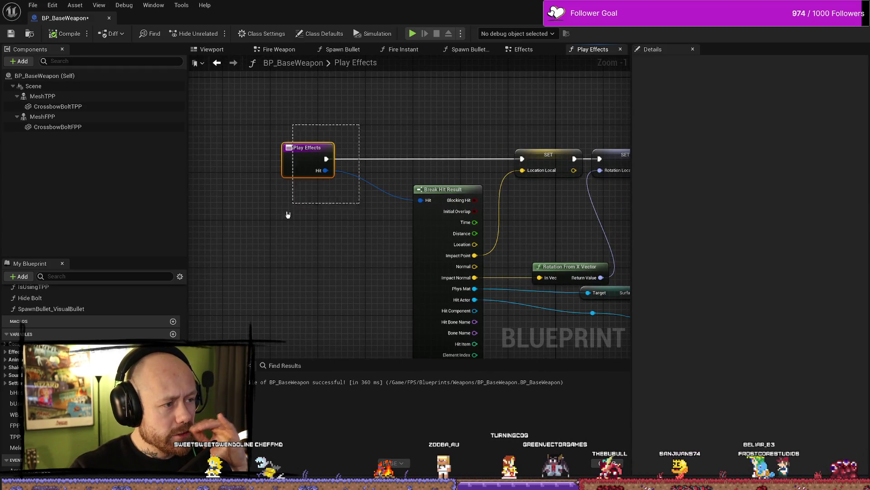
{"action": "left_click", "coordinate": [529, 51]}
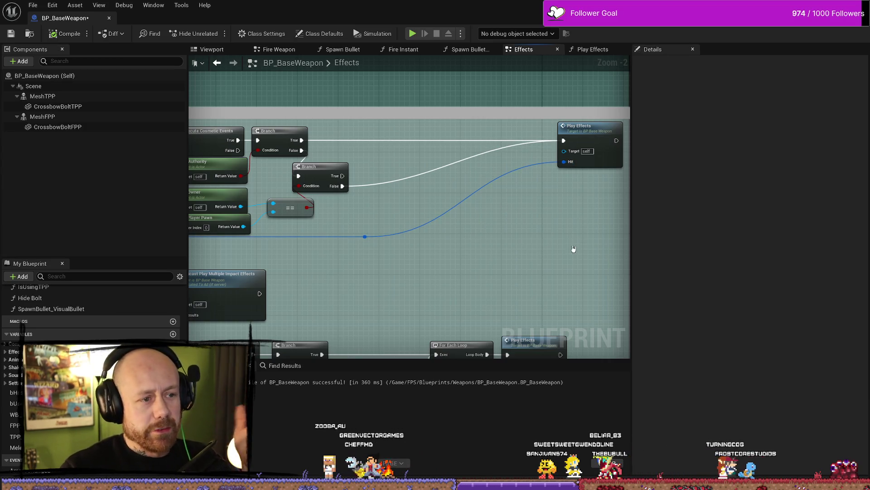
{"action": "scroll", "coordinate": [408, 150], "scroll_direction": "down", "scroll_amount": 2}
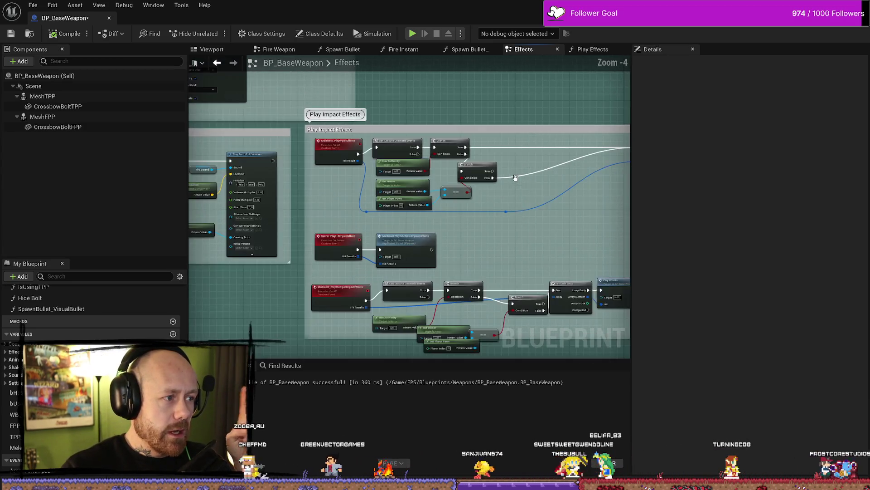
Confirm the Play Effects call's Hit input and pull the Play Impact Effects comment's bottom edge lower.
{"action": "left_click_drag", "start_coordinate": [530, 198], "coordinate": [401, 188]}
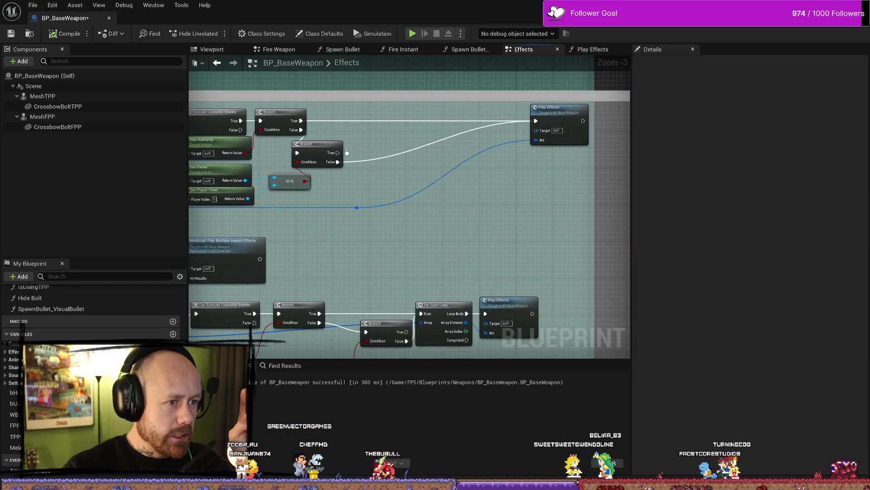
{"action": "left_click", "coordinate": [552, 136]}
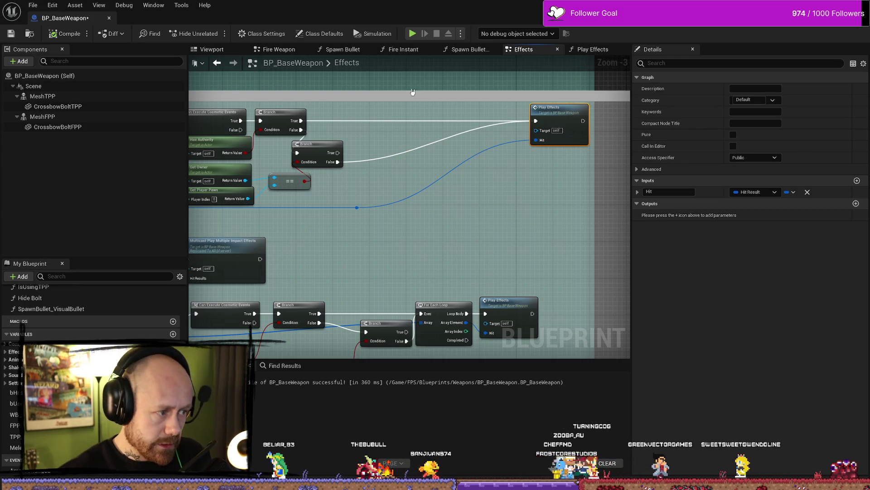
{"action": "scroll", "coordinate": [468, 206], "scroll_direction": "down", "scroll_amount": 1}
{"action": "scroll", "coordinate": [517, 167], "scroll_direction": "up", "scroll_amount": 1}
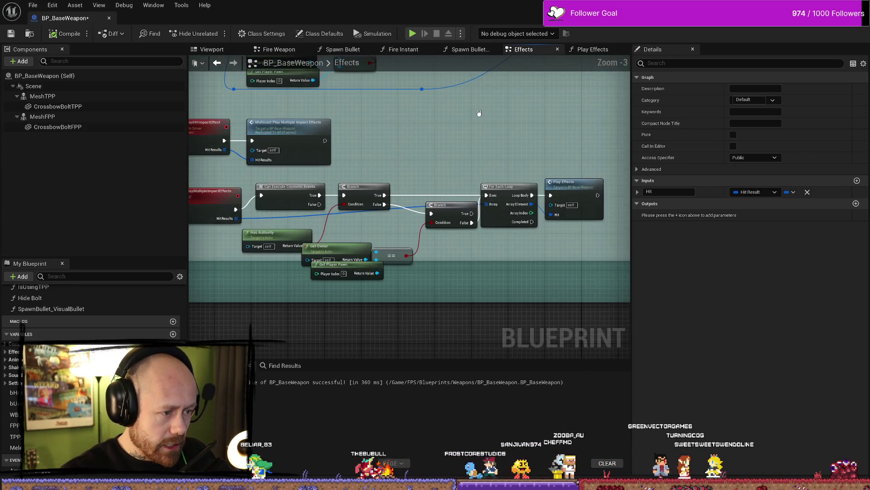
{"action": "left_click_drag", "start_coordinate": [470, 268], "coordinate": [470, 288]}
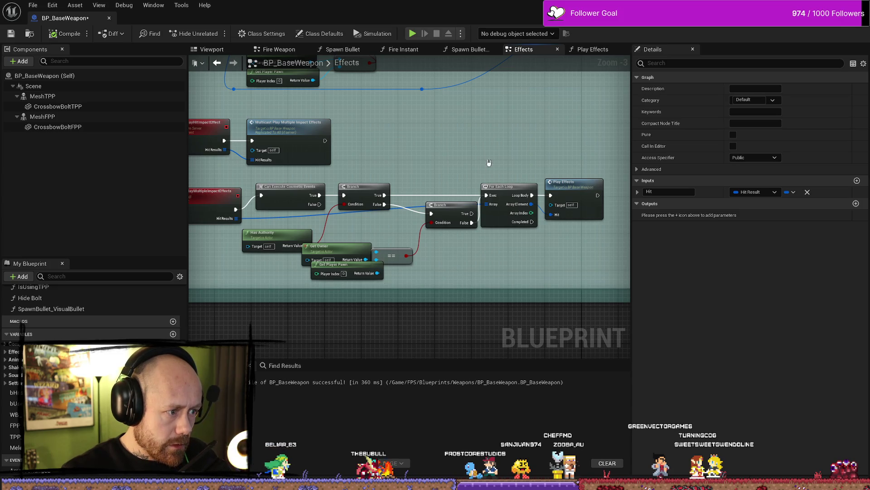
{"action": "left_click_drag", "start_coordinate": [490, 162], "coordinate": [509, 252]}
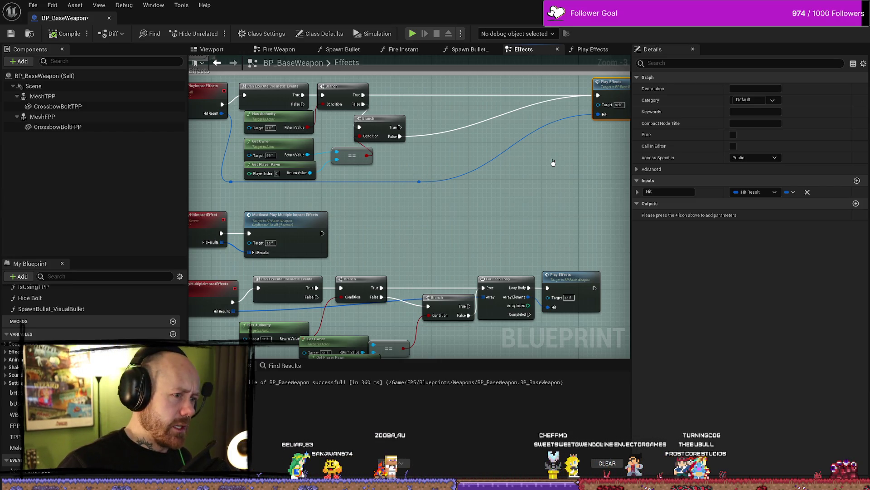
{"action": "scroll", "coordinate": [558, 178], "scroll_direction": "down", "scroll_amount": 2}
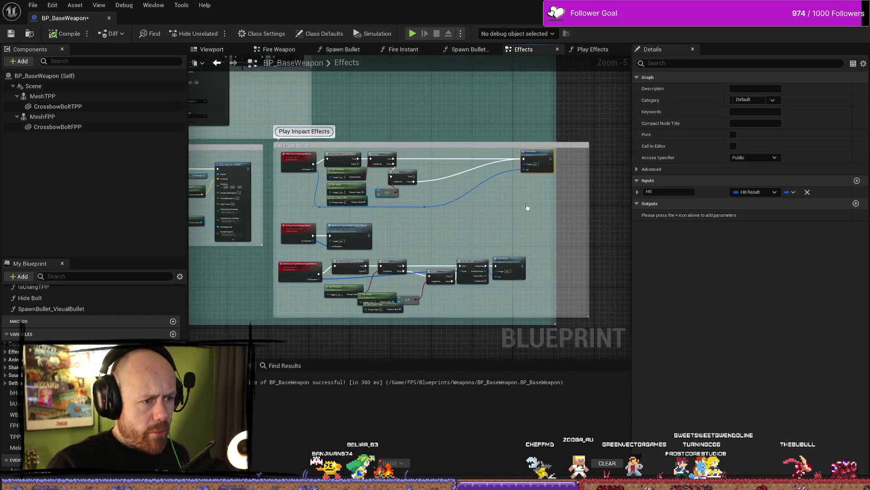
{"action": "scroll", "coordinate": [521, 213], "scroll_direction": "up", "scroll_amount": 3}
{"action": "left_click", "coordinate": [503, 235]}
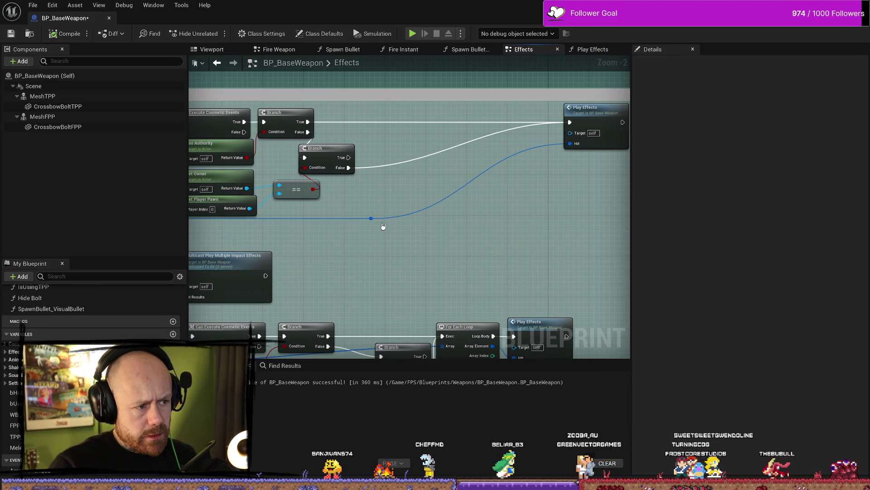
Add a Break Hit Result node from the hit result wire and move it up-left.
{"action": "left_click_drag", "start_coordinate": [371, 218], "coordinate": [408, 248]}
{"action": "type", "text": "break"}
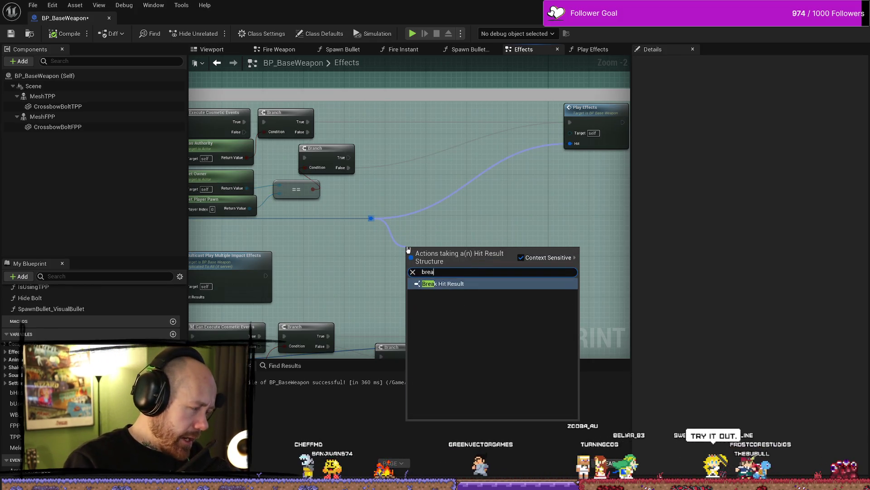
{"action": "key", "text": "Return"}
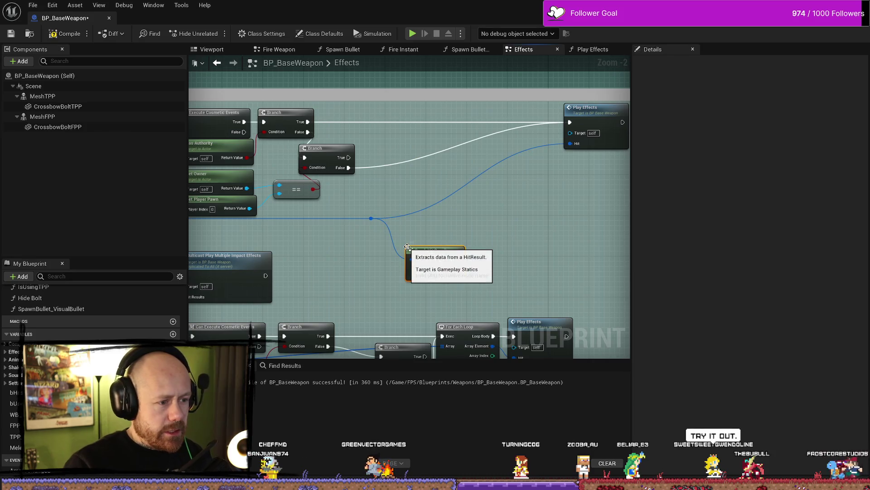
{"action": "left_click", "coordinate": [436, 277]}
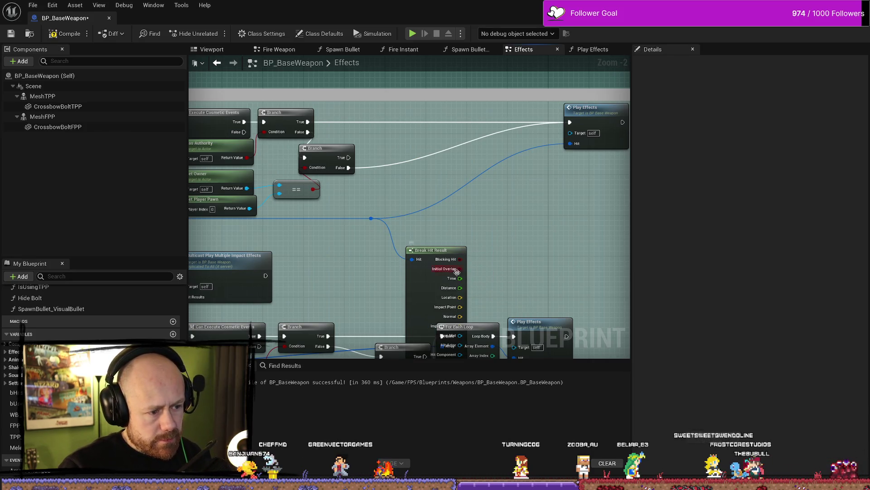
{"action": "left_click_drag", "start_coordinate": [433, 226], "coordinate": [412, 139]}
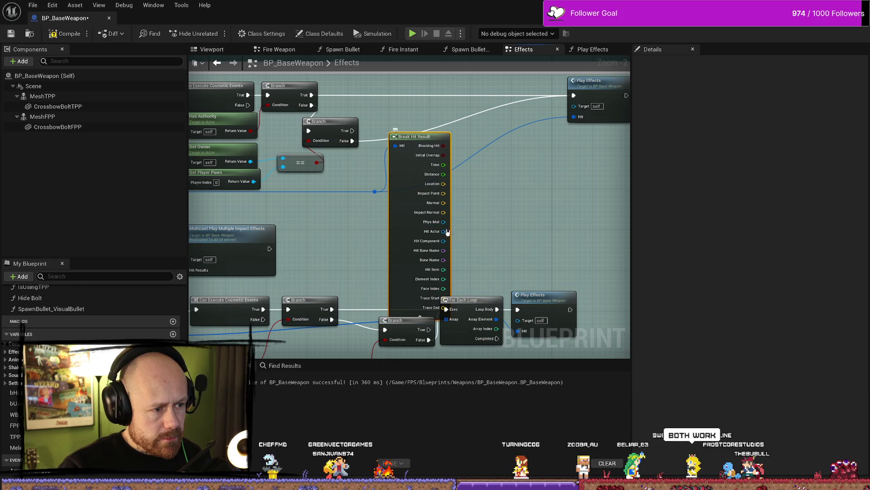
Add a Cast To BP_PlayerCharacter from Hit Actor above Break Hit Result, collapsing its unused pins.
{"action": "left_click_drag", "start_coordinate": [443, 231], "coordinate": [501, 219]}
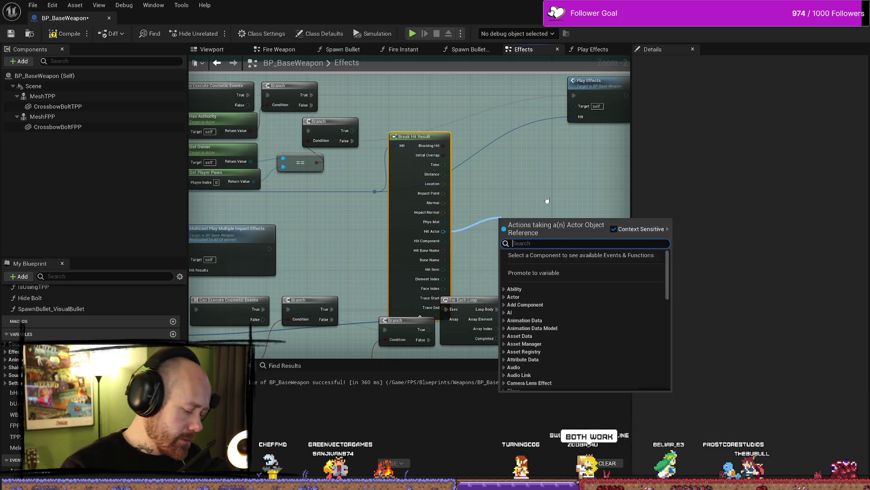
{"action": "key", "text": "Down"}
{"action": "key", "text": "Down"}
{"action": "key", "text": "Down"}
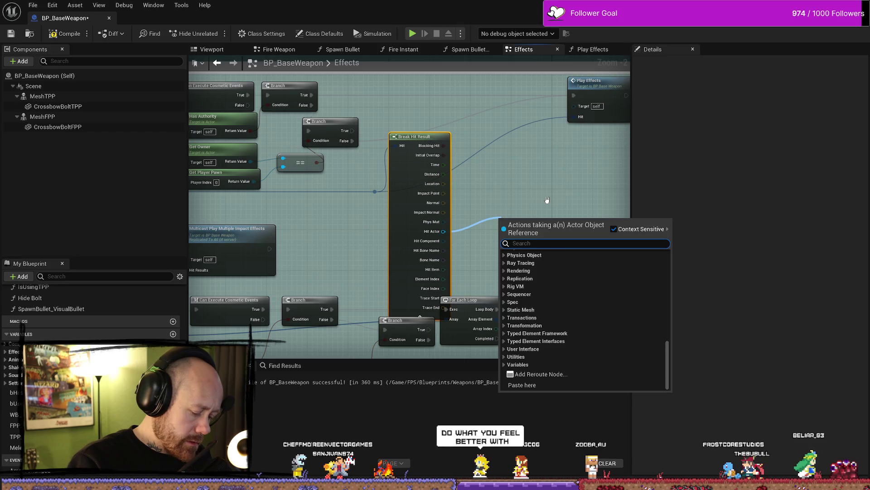
{"action": "type", "text": "cast to ca"}
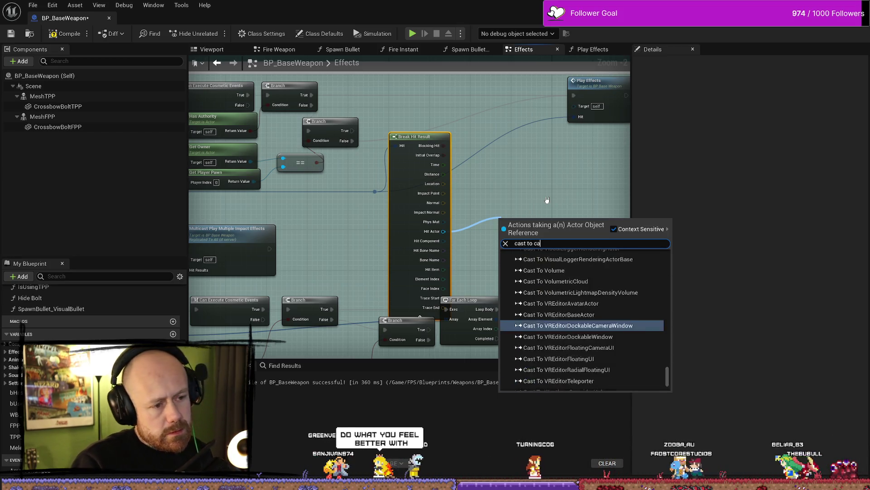
{"action": "key", "text": "BackSpace"}
{"action": "key", "text": "BackSpace"}
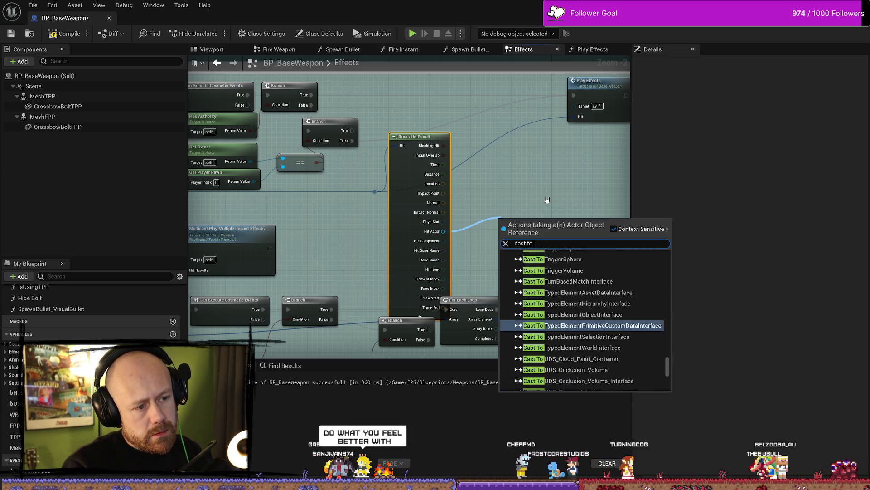
{"action": "type", "text": "ü"}
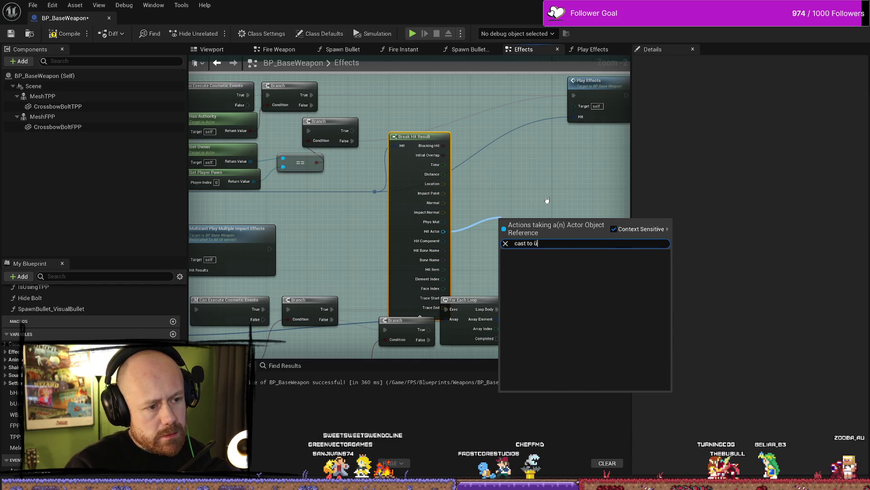
{"action": "key", "text": "BackSpace"}
{"action": "type", "text": "player"}
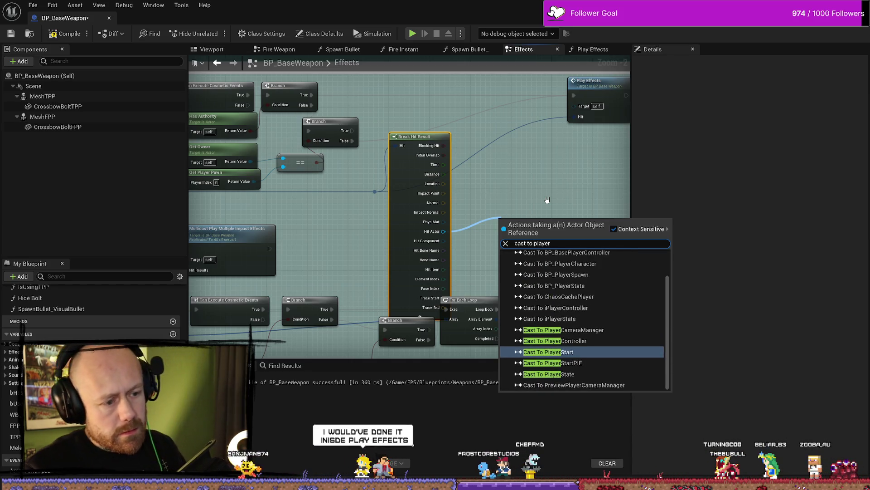
{"action": "type", "text": "c"}
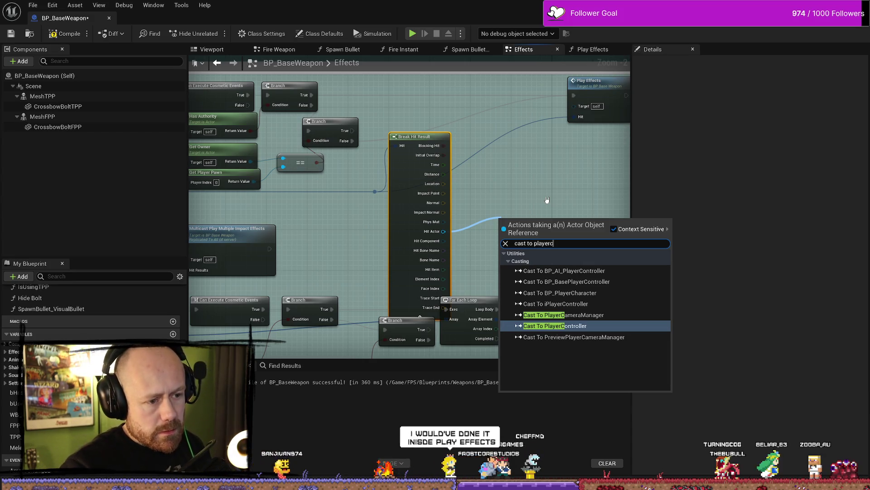
{"action": "key", "text": "Up"}
{"action": "key", "text": "Up"}
{"action": "key", "text": "Up"}
{"action": "key", "text": "Return"}
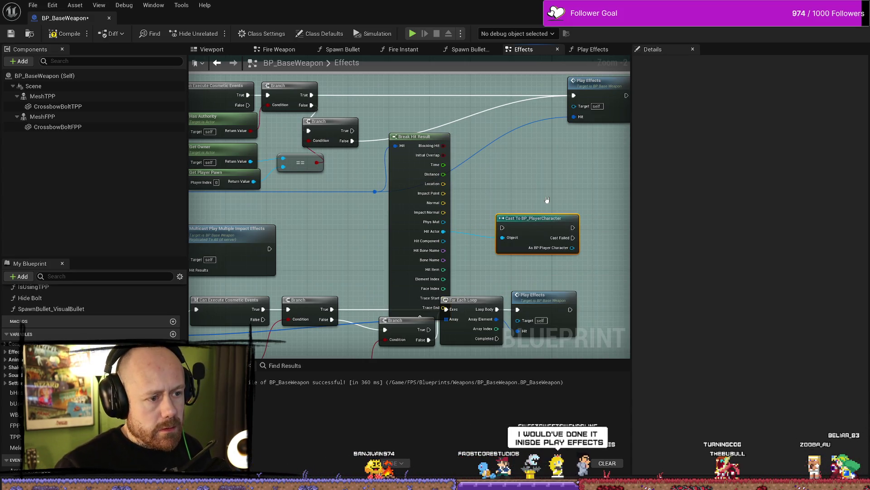
{"action": "left_click_drag", "start_coordinate": [535, 224], "coordinate": [459, 107]}
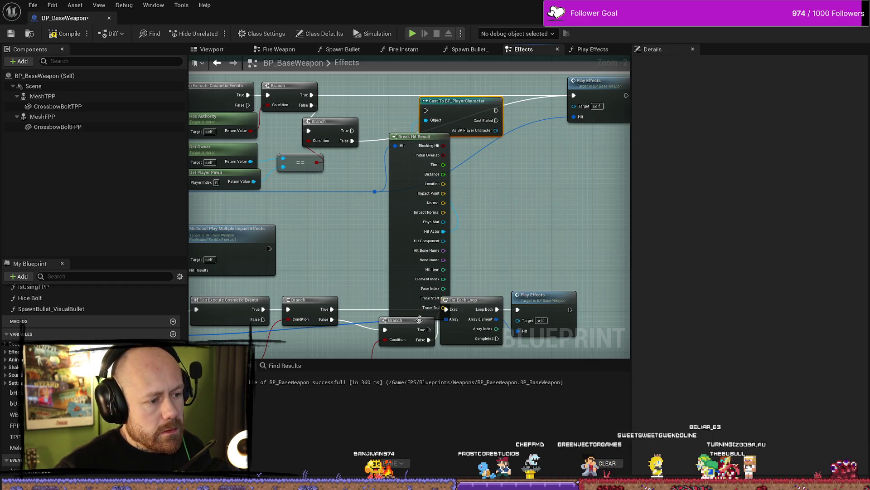
{"action": "left_click", "coordinate": [419, 318]}
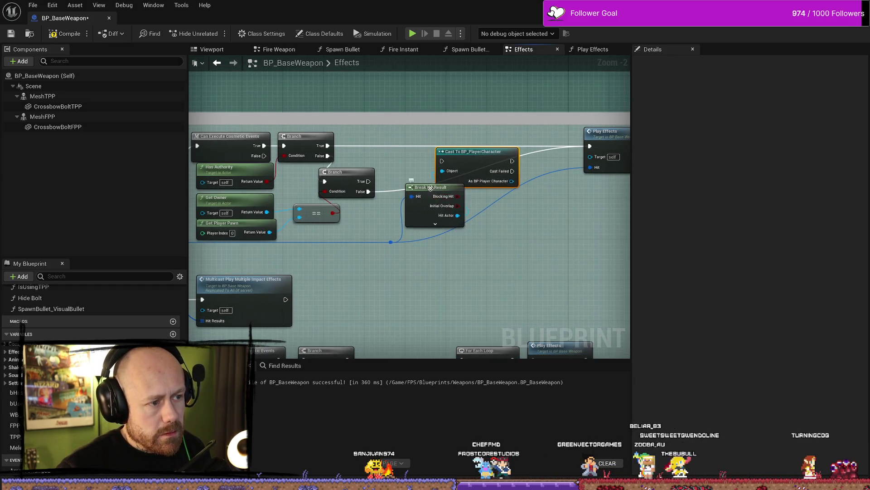
Route the second Branch's False execution through Cast To BP_PlayerCharacter and on toward Play Effects.
{"action": "left_click_drag", "start_coordinate": [430, 188], "coordinate": [419, 198]}
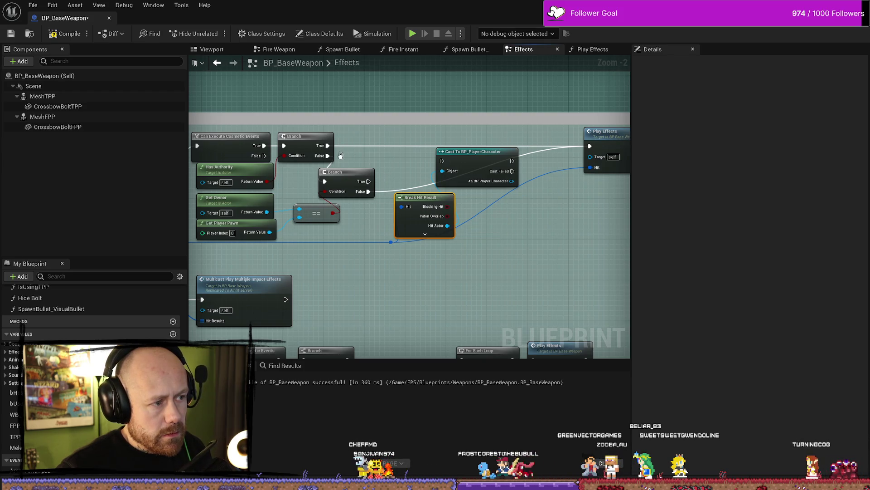
{"action": "left_click_drag", "start_coordinate": [327, 145], "coordinate": [442, 161]}
{"action": "mouse_move", "coordinate": [589, 146]}
{"action": "left_mouse_down"}
{"action": "mouse_move", "coordinate": [511, 162]}
{"action": "mouse_move", "coordinate": [589, 146]}
{"action": "left_mouse_up"}
{"action": "left_click_drag", "start_coordinate": [471, 151], "coordinate": [466, 136]}
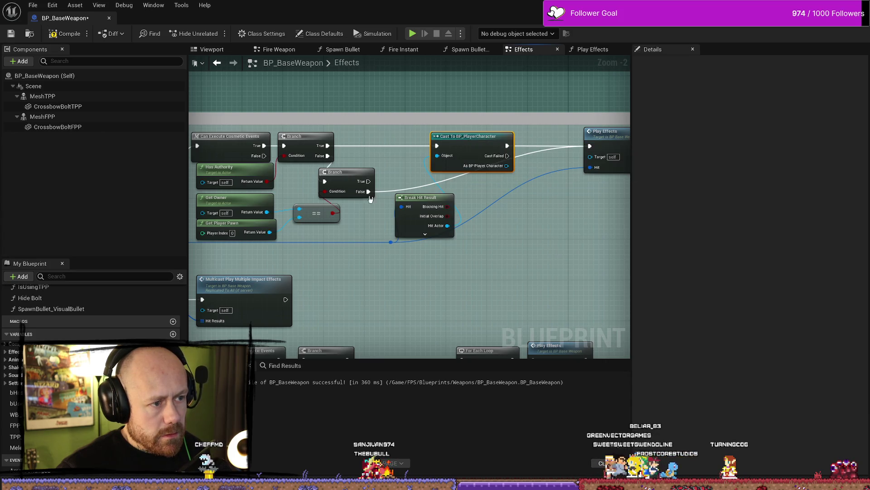
{"action": "mouse_move", "coordinate": [589, 146]}
{"action": "left_mouse_down"}
{"action": "mouse_move", "coordinate": [370, 192]}
{"action": "mouse_move", "coordinate": [393, 192]}
{"action": "mouse_move", "coordinate": [437, 146]}
{"action": "left_mouse_up"}
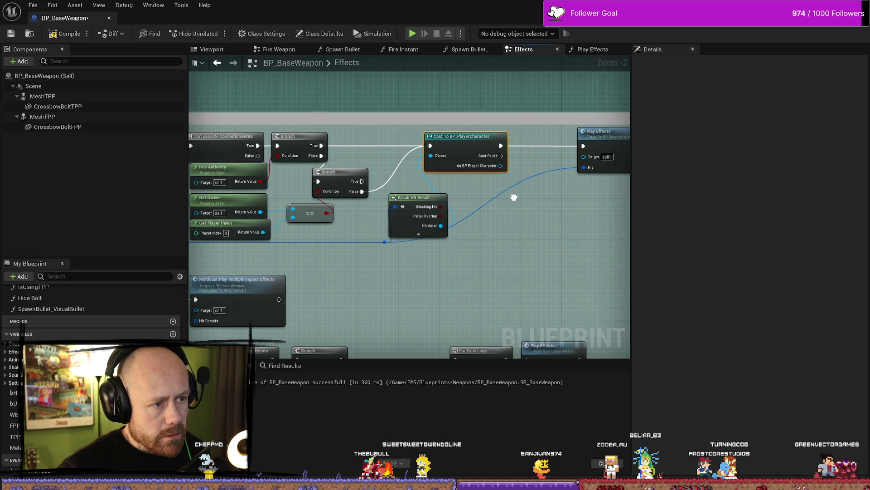
{"action": "mouse_move", "coordinate": [511, 195]}
{"action": "left_mouse_down"}
{"action": "mouse_move", "coordinate": [529, 136]}
{"action": "mouse_move", "coordinate": [453, 134]}
{"action": "mouse_move", "coordinate": [617, 136]}
{"action": "left_mouse_up"}
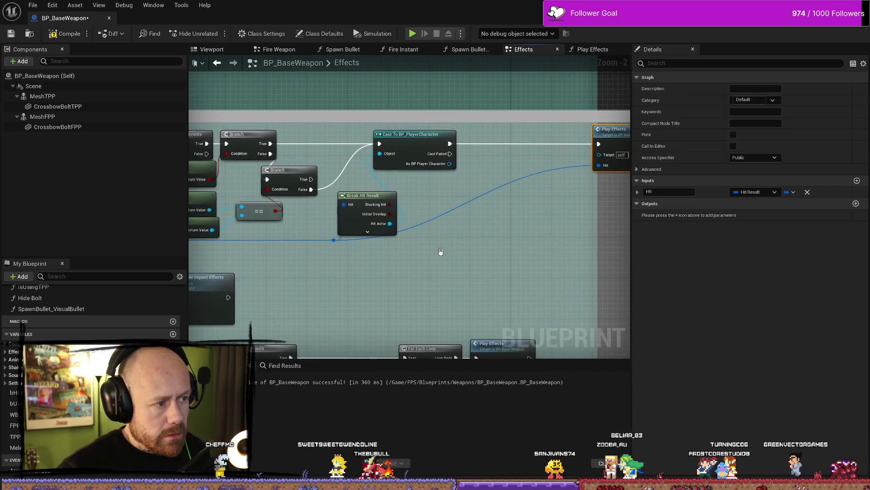
{"action": "left_click_drag", "start_coordinate": [365, 201], "coordinate": [361, 191]}
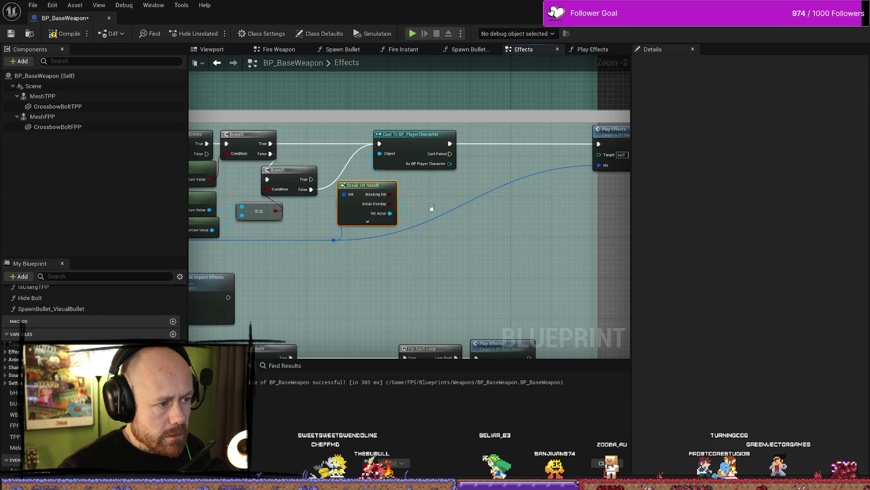
{"action": "mouse_move", "coordinate": [449, 163]}
{"action": "left_mouse_down"}
{"action": "mouse_move", "coordinate": [425, 182]}
{"action": "mouse_move", "coordinate": [442, 217]}
{"action": "left_mouse_up"}
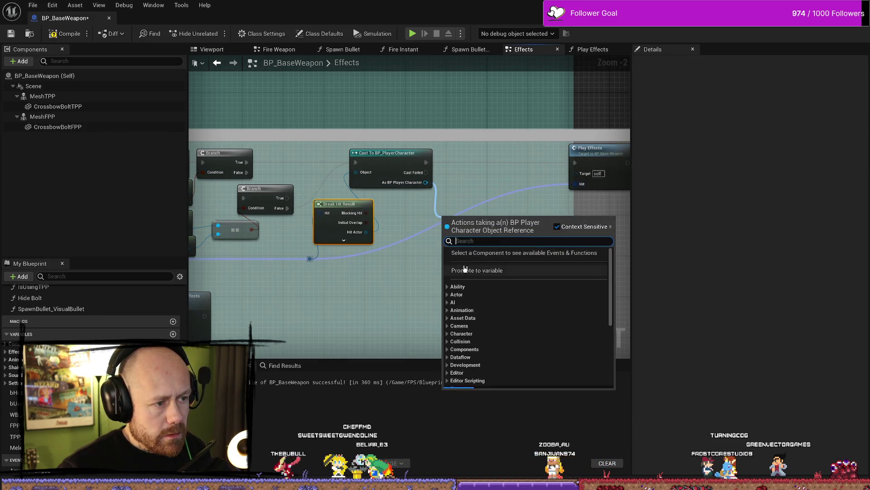
After the cast, add a Branch on the character's Parrying? whose False output calls Play Effects.
{"action": "type", "text": "set"}
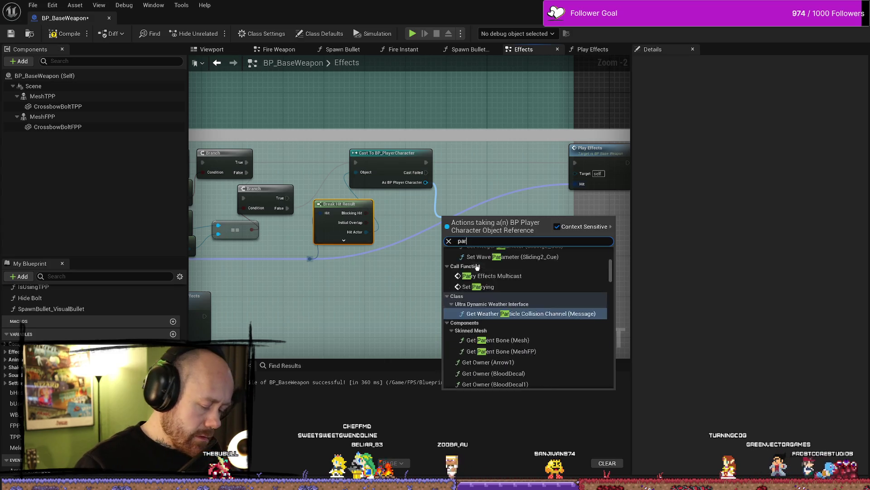
{"action": "key", "text": "Escape"}
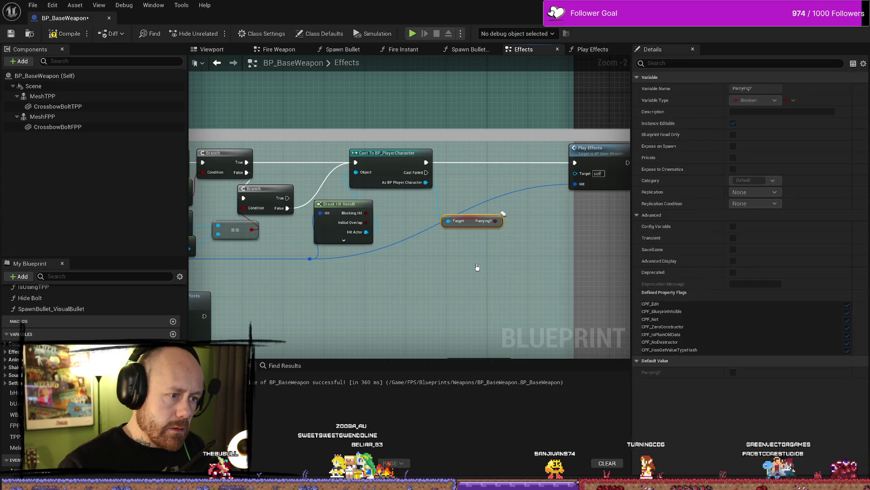
{"action": "mouse_move", "coordinate": [477, 221]}
{"action": "left_mouse_down"}
{"action": "mouse_move", "coordinate": [492, 181]}
{"action": "mouse_move", "coordinate": [480, 174]}
{"action": "left_mouse_up"}
{"action": "type", "text": "branch"}
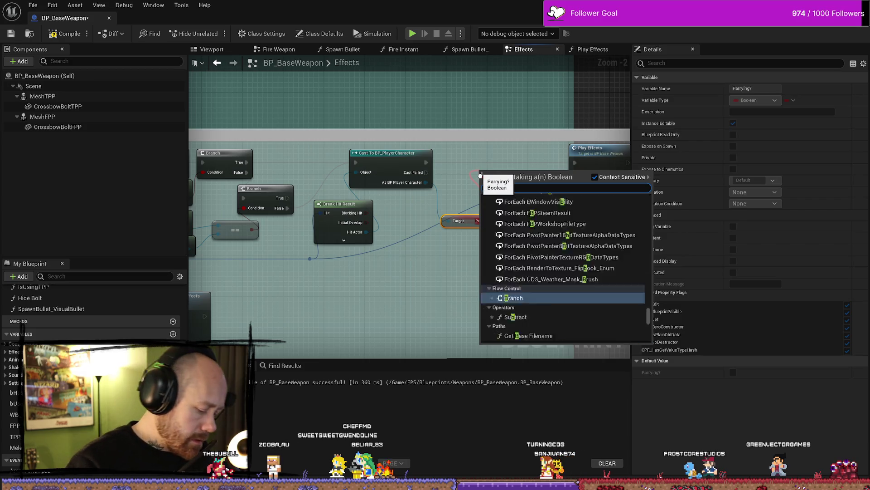
{"action": "key", "text": "Return"}
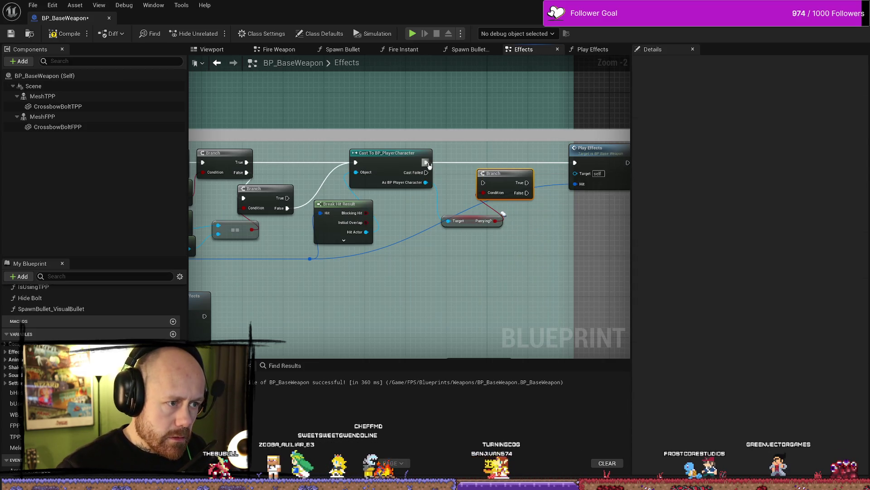
{"action": "mouse_move", "coordinate": [427, 163]}
{"action": "left_mouse_down"}
{"action": "mouse_move", "coordinate": [483, 182]}
{"action": "mouse_move", "coordinate": [562, 167]}
{"action": "left_mouse_up"}
{"action": "key", "text": "Escape"}
{"action": "left_click_drag", "start_coordinate": [527, 192], "coordinate": [574, 162]}
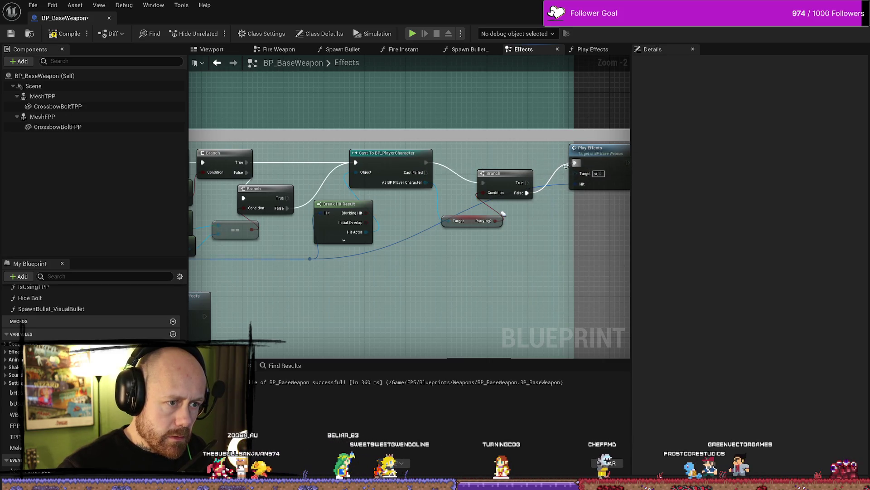
{"action": "left_click_drag", "start_coordinate": [498, 173], "coordinate": [494, 152]}
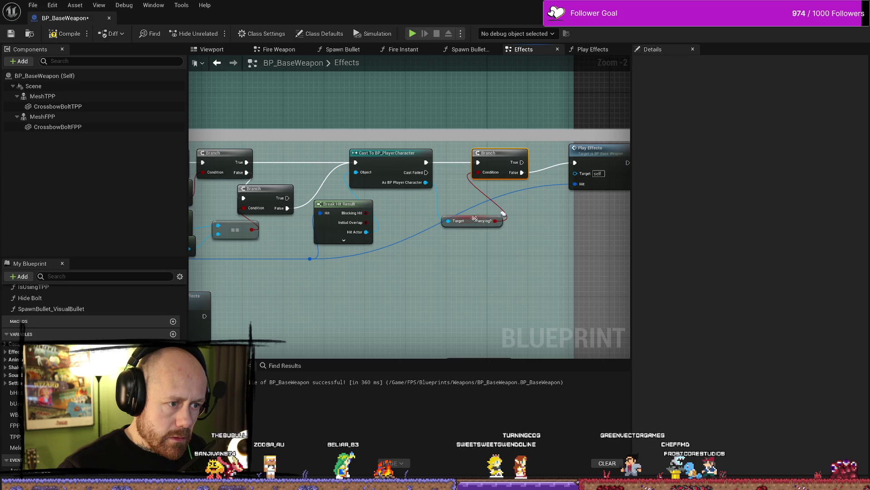
{"action": "left_click_drag", "start_coordinate": [470, 224], "coordinate": [465, 198]}
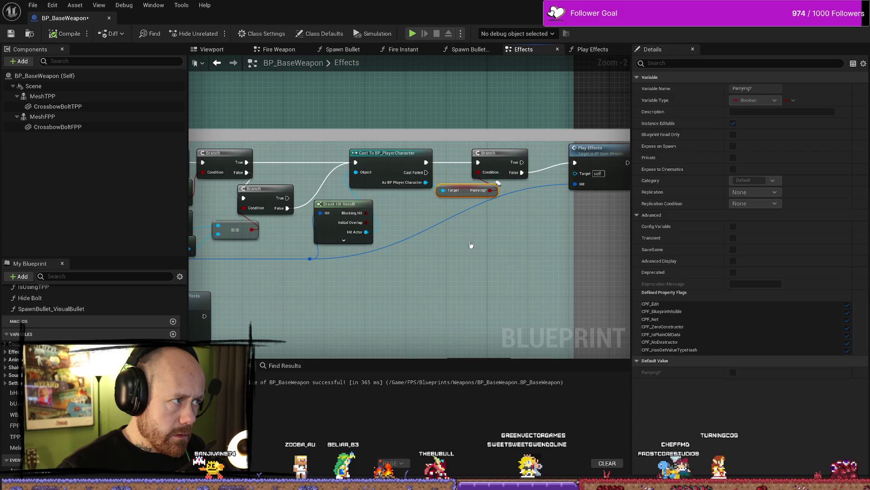
{"action": "left_click", "coordinate": [592, 50]}
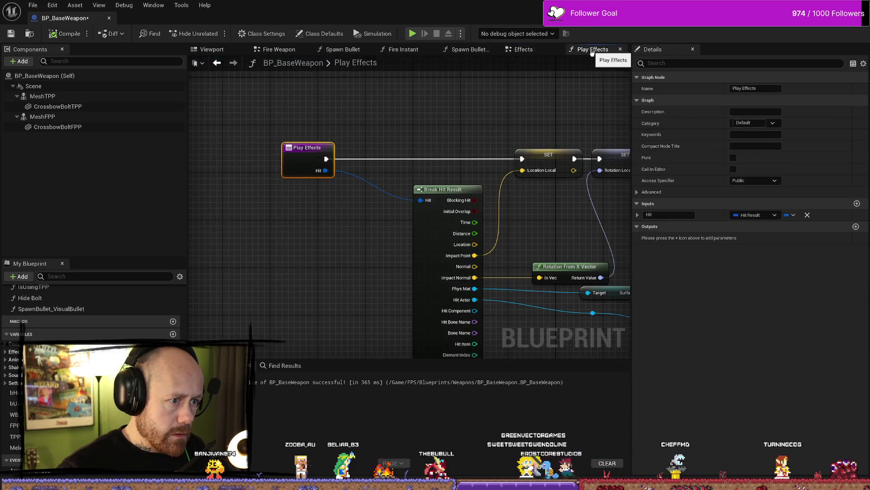
Compile BP_BaseWeapon and survey the whole Play Effects function graph.
{"action": "left_click", "coordinate": [62, 39]}
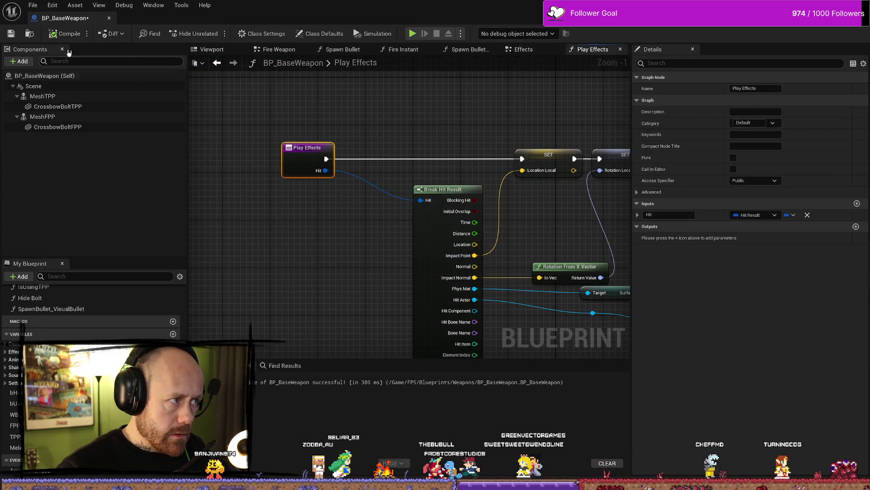
{"action": "scroll", "coordinate": [455, 118], "scroll_direction": "down", "scroll_amount": 3}
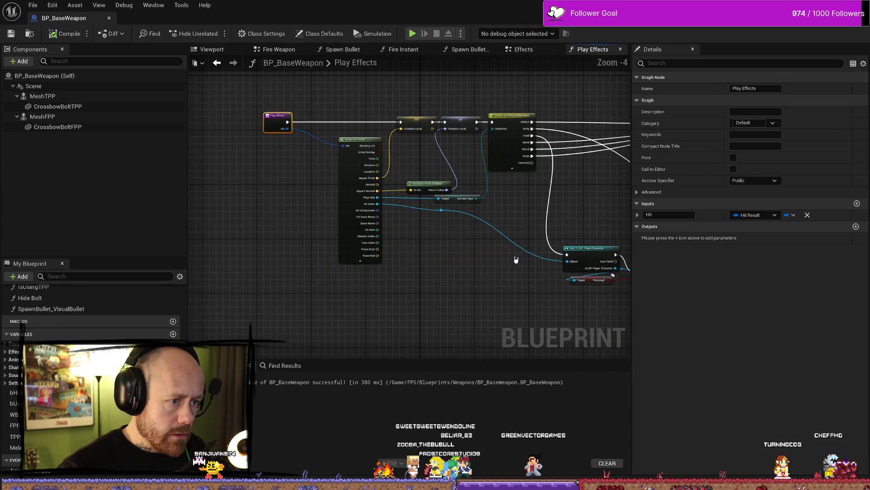
{"action": "mouse_move", "coordinate": [515, 253]}
{"action": "left_mouse_down"}
{"action": "mouse_move", "coordinate": [317, 227]}
{"action": "mouse_move", "coordinate": [317, 198]}
{"action": "mouse_move", "coordinate": [249, 135]}
{"action": "mouse_move", "coordinate": [381, 222]}
{"action": "left_mouse_up"}
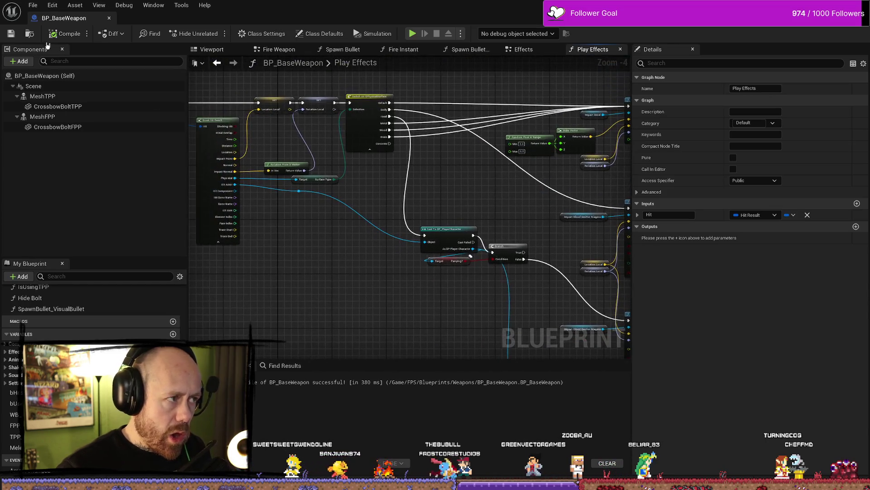
Look over the Effects graph again, then switch to the Deathmatch_RuinedVillage level editor.
{"action": "left_click", "coordinate": [538, 53]}
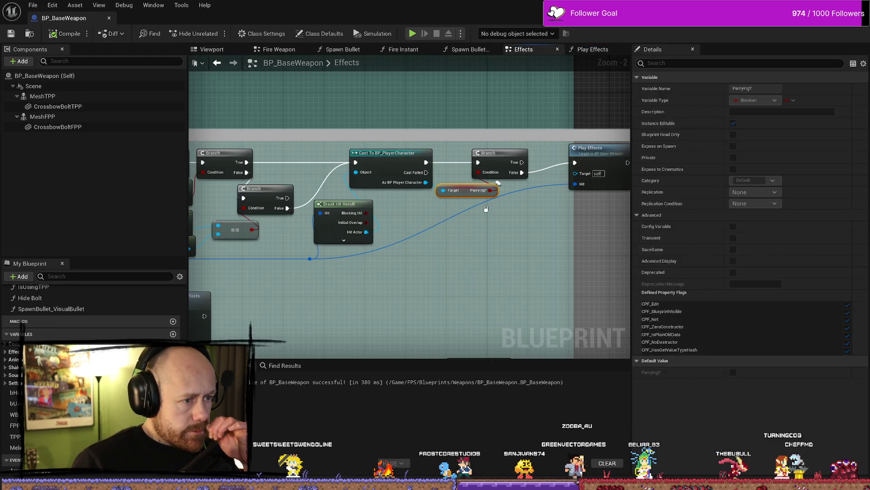
{"action": "left_click_drag", "start_coordinate": [563, 282], "coordinate": [519, 284]}
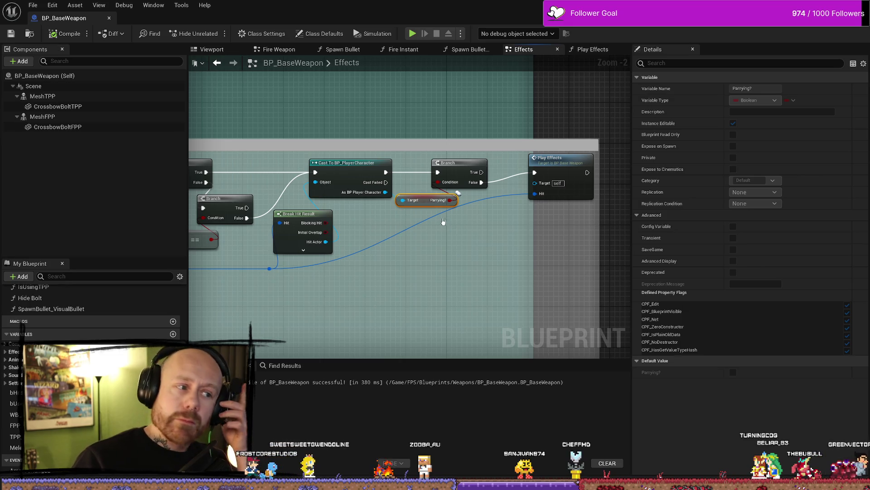
{"action": "left_click", "coordinate": [30, 4]}
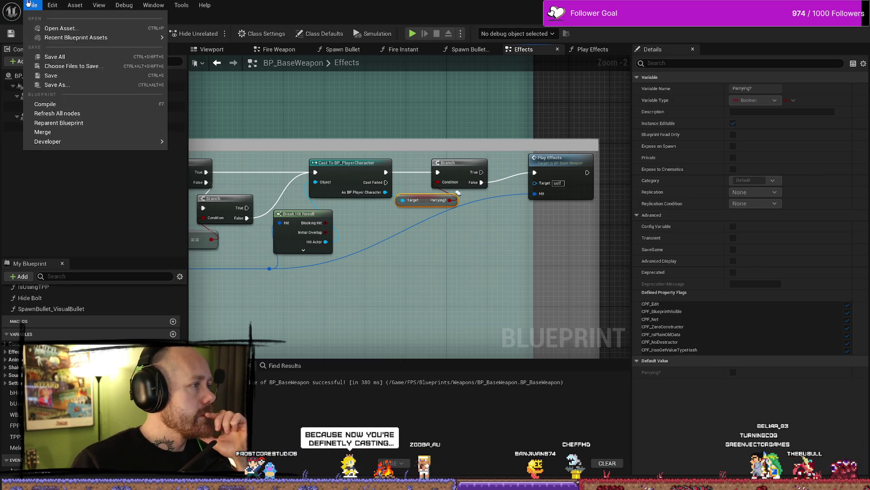
{"action": "left_click", "coordinate": [30, 4]}
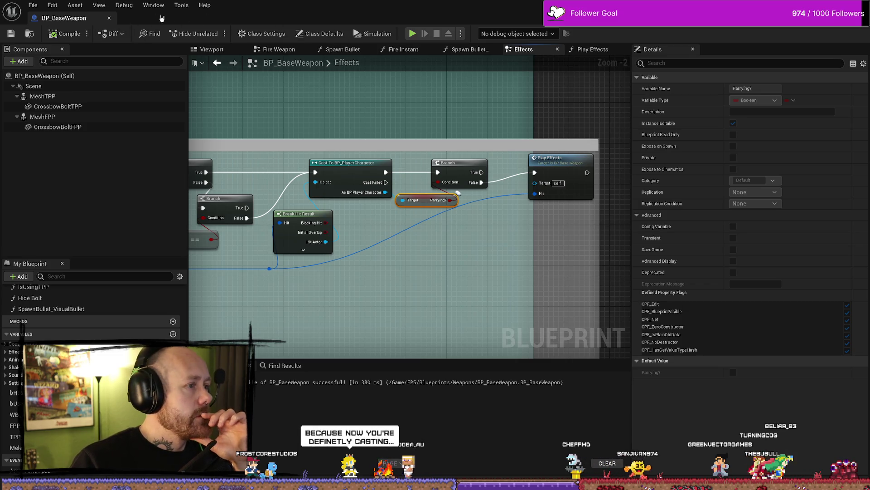
{"action": "key", "text": "alt+Tab"}
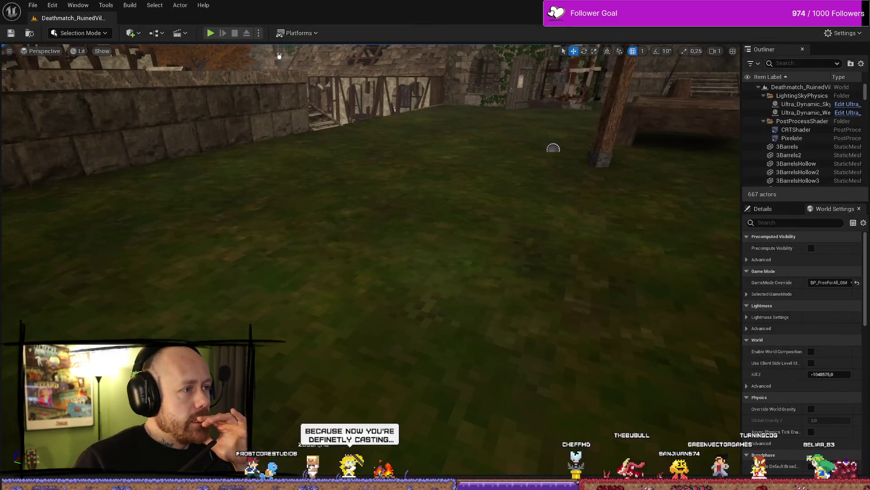
Package the project for Windows into the confirmed output folder, then open the Content Drawer.
{"action": "left_click", "coordinate": [305, 34]}
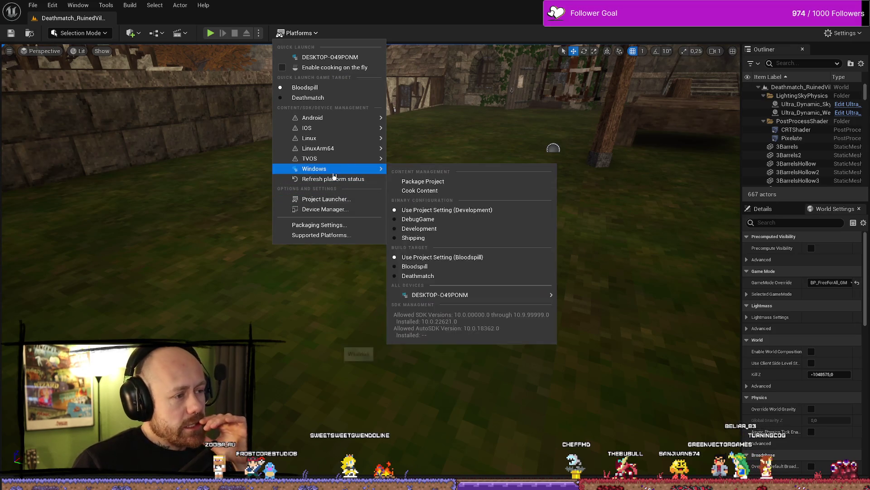
{"action": "mouse_move", "coordinate": [346, 169]}
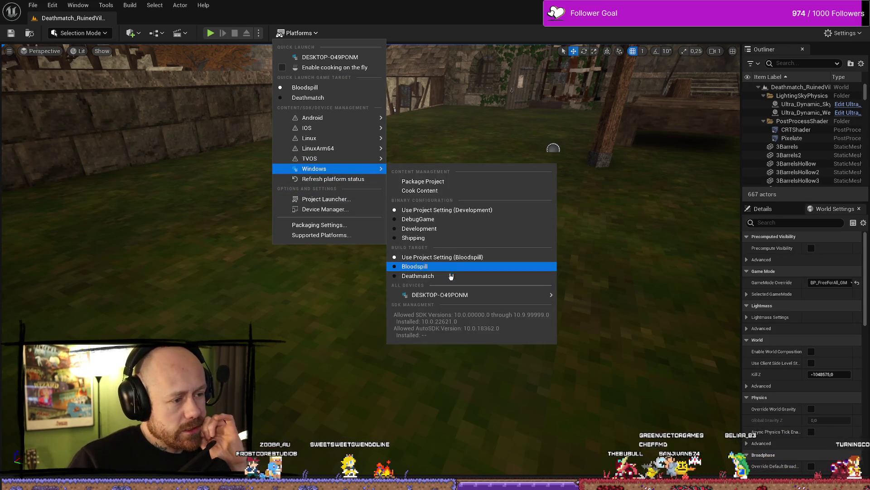
{"action": "left_click", "coordinate": [447, 182]}
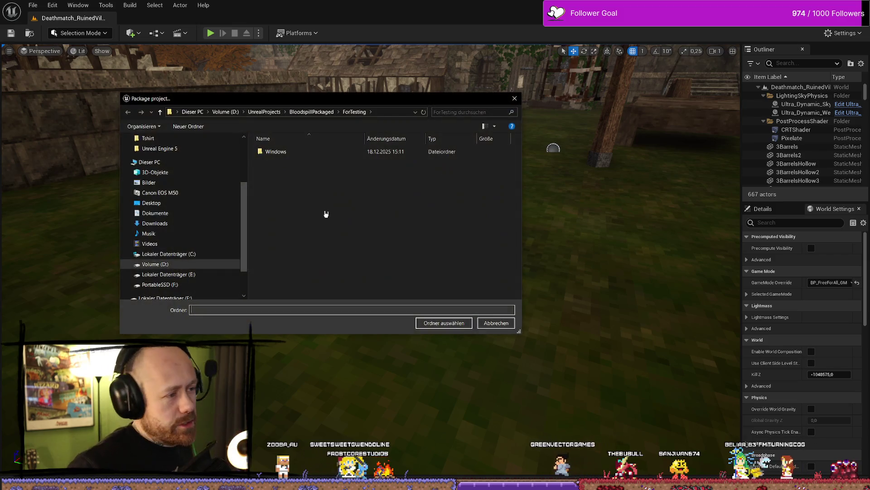
{"action": "left_click", "coordinate": [437, 325]}
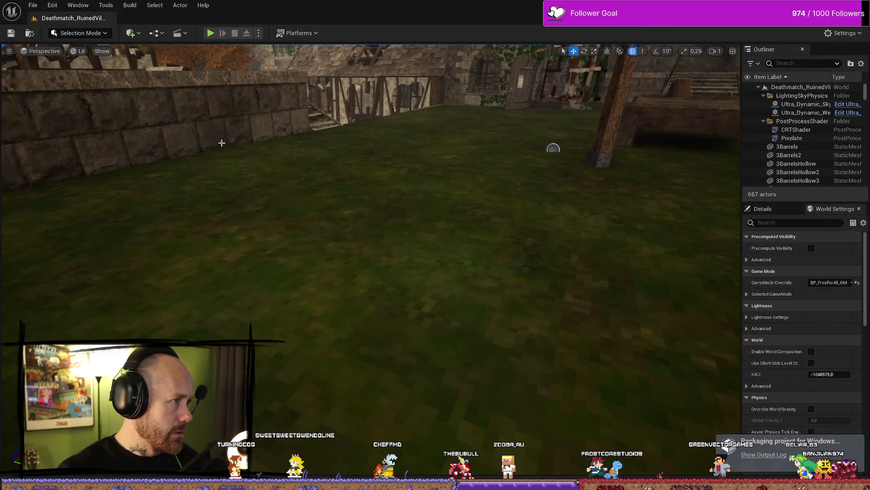
{"action": "key", "text": "ctrl+space"}
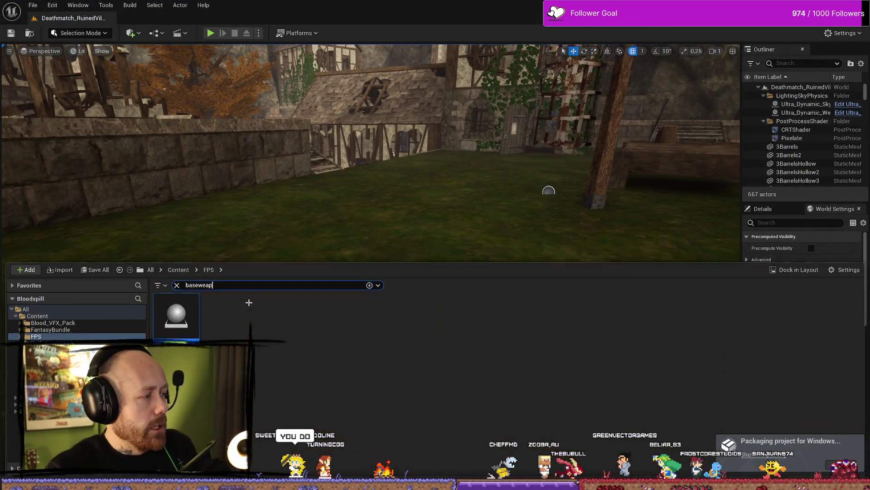
Reopen BP_BaseWeapon, look over its Effects graph's Has Authority and Get Owner nodes, and enter Play Effects.
{"action": "double_click", "coordinate": [176, 315]}
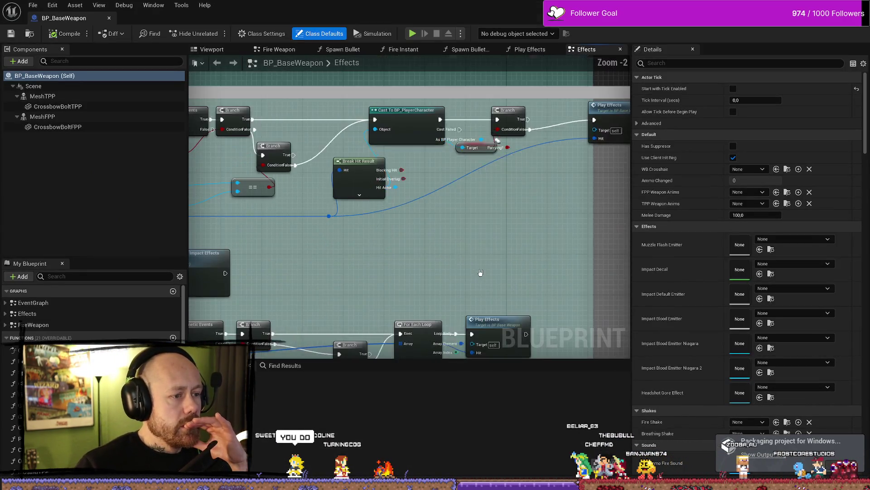
{"action": "scroll", "coordinate": [553, 130], "scroll_direction": "down", "scroll_amount": 1}
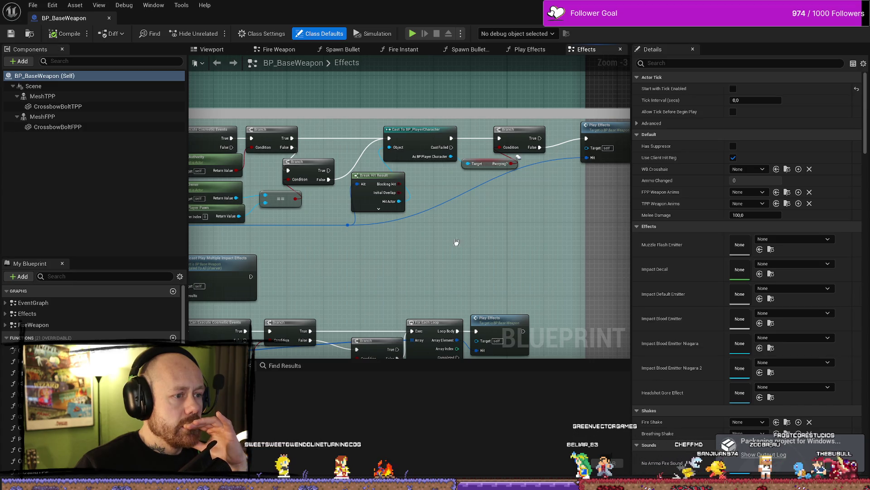
{"action": "mouse_move", "coordinate": [350, 160]}
{"action": "left_mouse_down"}
{"action": "mouse_move", "coordinate": [380, 162]}
{"action": "mouse_move", "coordinate": [375, 222]}
{"action": "left_mouse_up"}
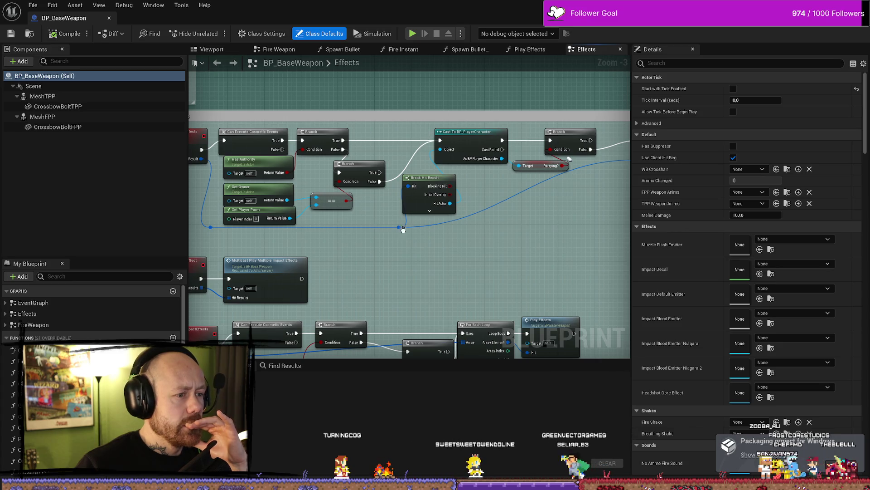
{"action": "mouse_move", "coordinate": [563, 241]}
{"action": "left_mouse_down"}
{"action": "mouse_move", "coordinate": [475, 239]}
{"action": "mouse_move", "coordinate": [552, 240]}
{"action": "left_mouse_up"}
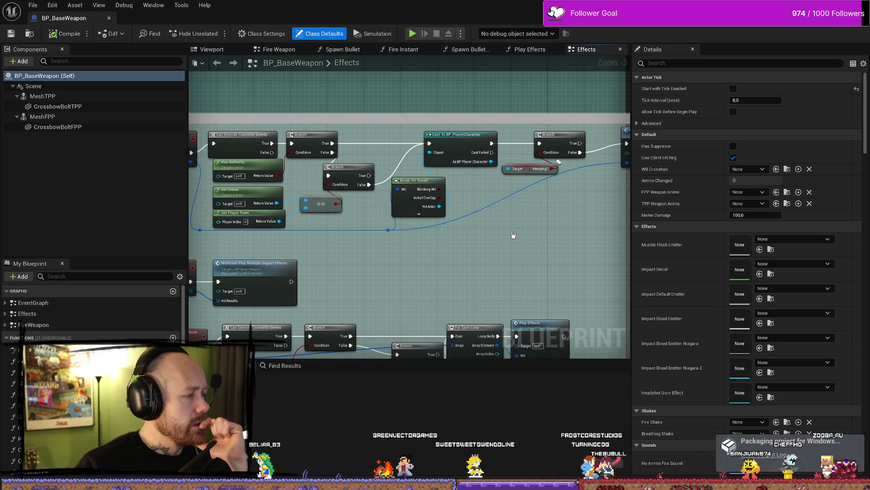
{"action": "scroll", "coordinate": [418, 234], "scroll_direction": "down", "scroll_amount": 1}
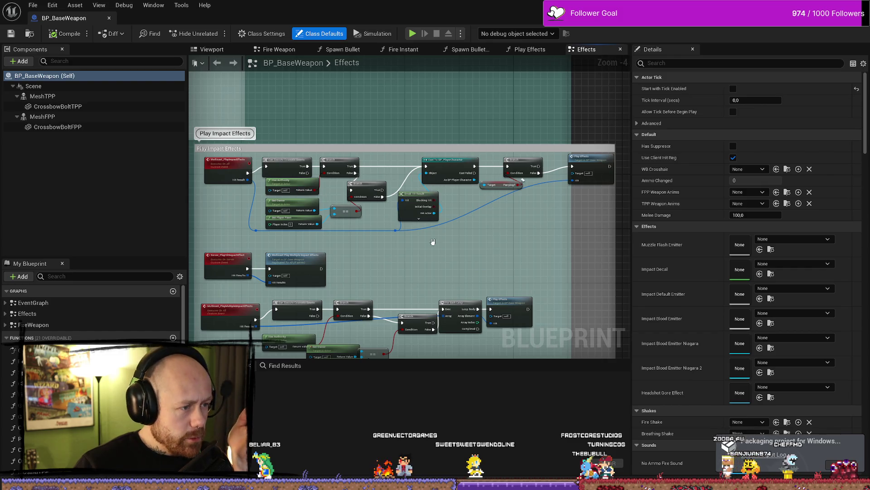
{"action": "scroll", "coordinate": [433, 241], "scroll_direction": "up", "scroll_amount": 2}
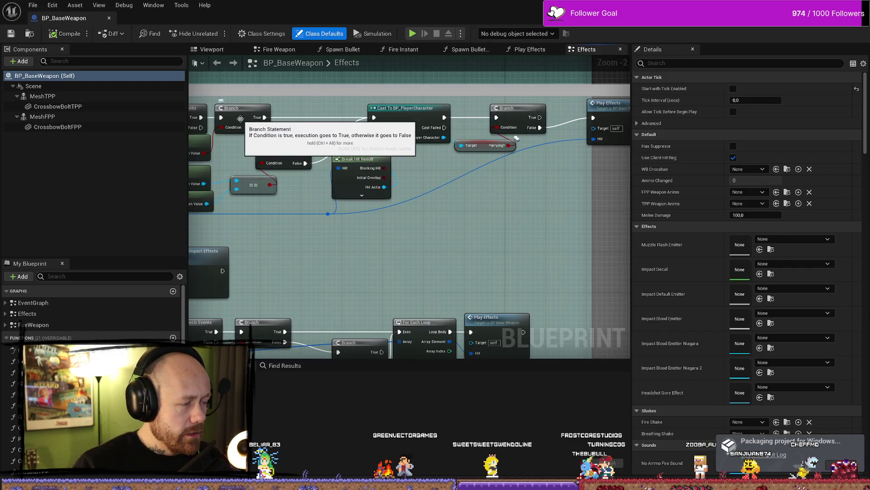
{"action": "left_click_drag", "start_coordinate": [316, 125], "coordinate": [392, 127]}
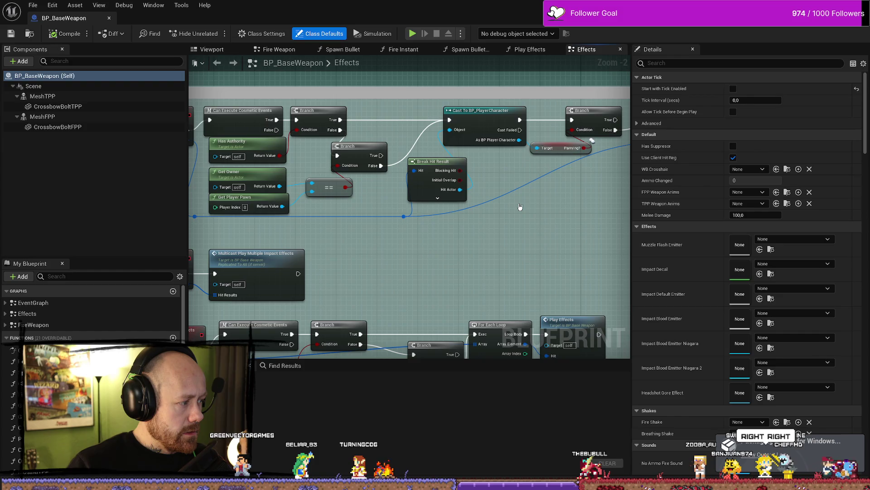
{"action": "left_click_drag", "start_coordinate": [520, 206], "coordinate": [493, 208]}
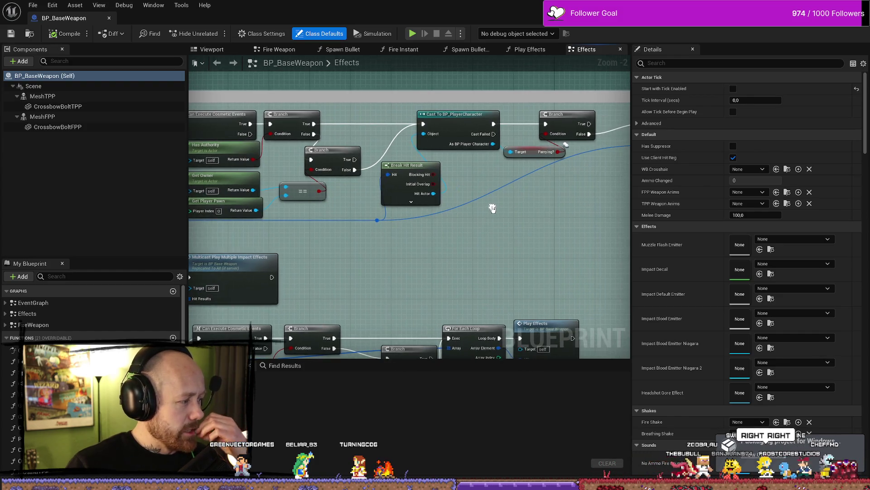
{"action": "scroll", "coordinate": [571, 124], "scroll_direction": "down", "scroll_amount": 2}
{"action": "double_click", "coordinate": [466, 125]}
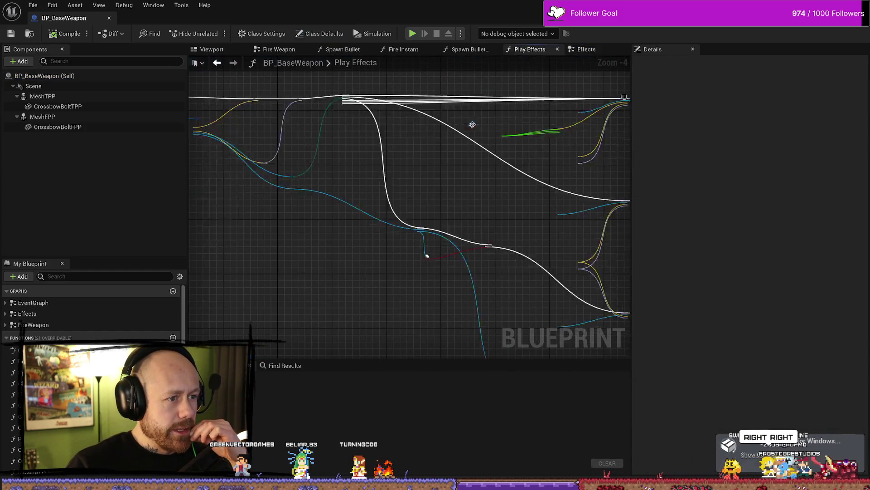
Review the Cast, Parrying? check, Spawn System and Switch on Surface nodes, then return to Effects.
{"action": "scroll", "coordinate": [459, 210], "scroll_direction": "up", "scroll_amount": 1}
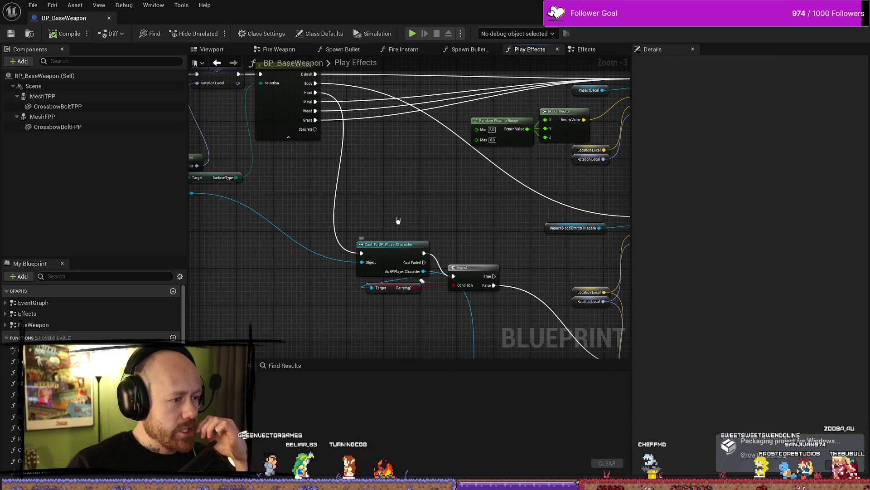
{"action": "left_click_drag", "start_coordinate": [396, 219], "coordinate": [382, 327]}
{"action": "scroll", "coordinate": [441, 301], "scroll_direction": "down", "scroll_amount": 1}
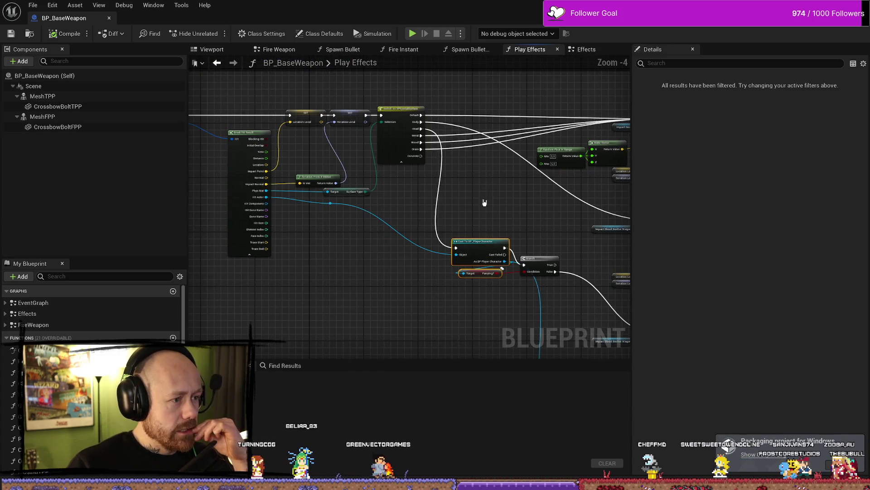
{"action": "scroll", "coordinate": [466, 210], "scroll_direction": "up", "scroll_amount": 1}
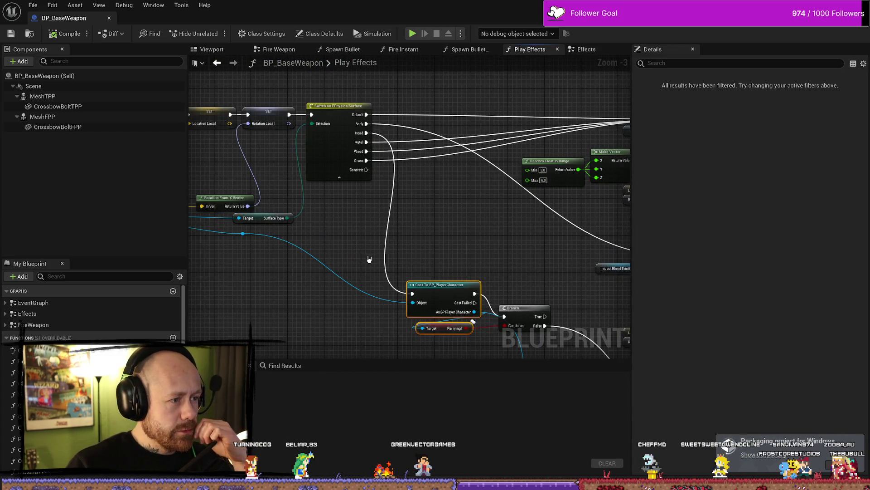
{"action": "mouse_move", "coordinate": [434, 290]}
{"action": "left_mouse_down"}
{"action": "mouse_move", "coordinate": [426, 267]}
{"action": "mouse_move", "coordinate": [252, 282]}
{"action": "mouse_move", "coordinate": [229, 185]}
{"action": "left_mouse_up"}
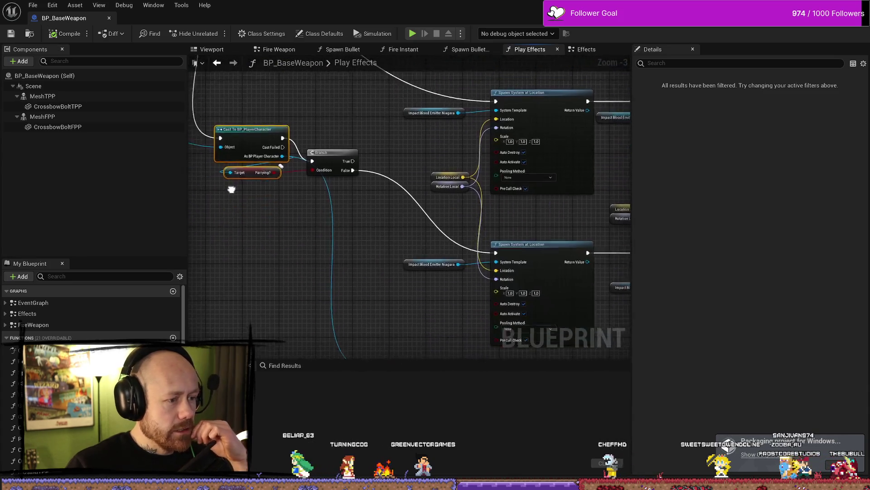
{"action": "scroll", "coordinate": [404, 214], "scroll_direction": "down", "scroll_amount": 1}
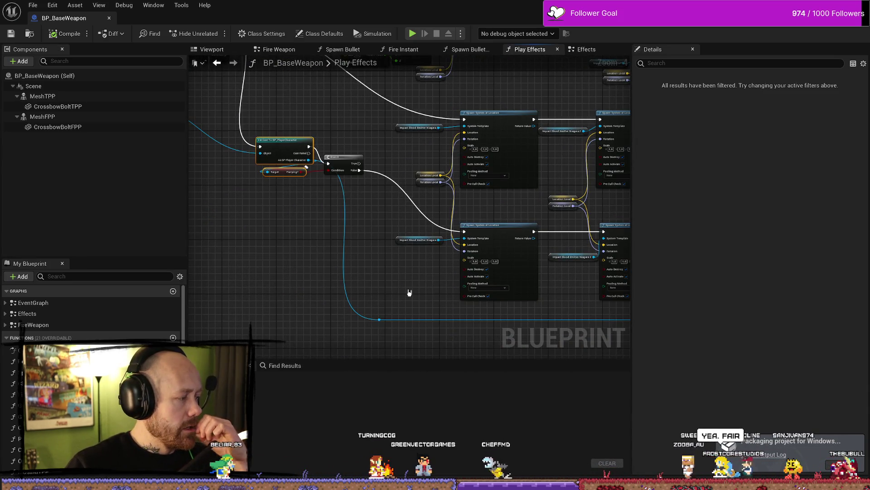
{"action": "mouse_move", "coordinate": [286, 229]}
{"action": "left_mouse_down"}
{"action": "mouse_move", "coordinate": [334, 278]}
{"action": "mouse_move", "coordinate": [405, 181]}
{"action": "left_mouse_up"}
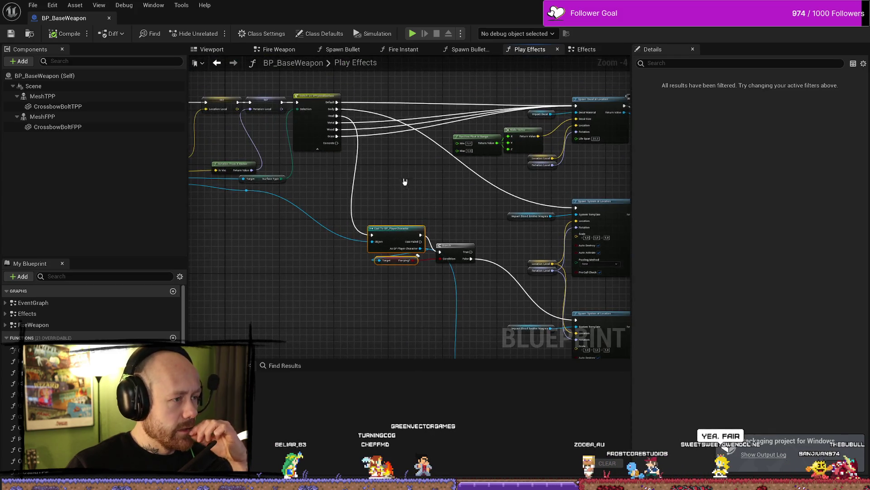
{"action": "key", "text": "alt+Left"}
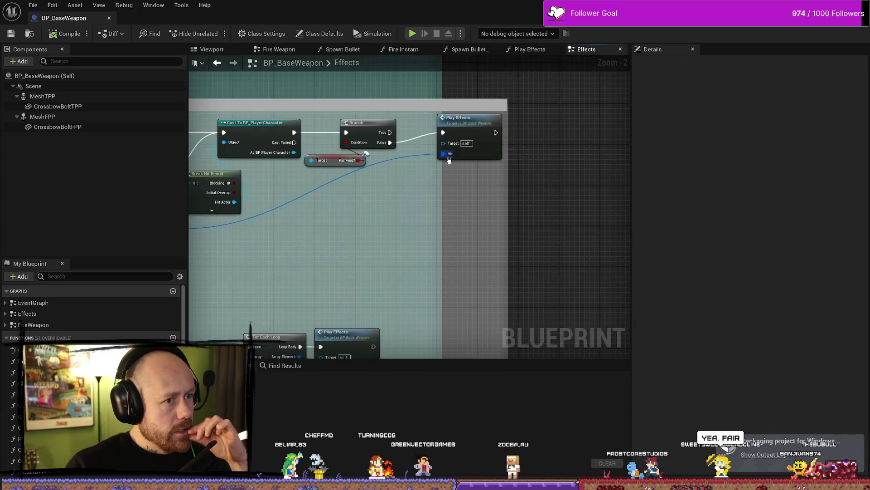
Return to the Deathmatch_RuinedVillage level editor and wait until Windows packaging reports complete.
{"action": "scroll", "coordinate": [515, 221], "scroll_direction": "down", "scroll_amount": 3}
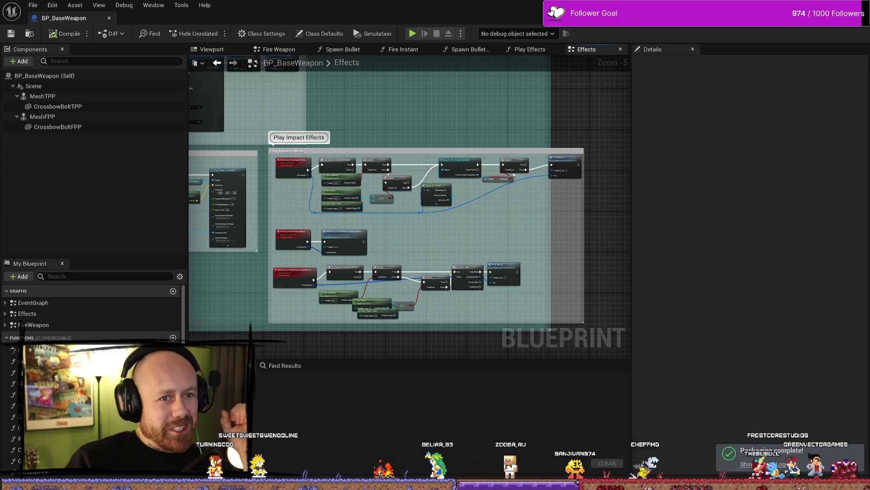
{"action": "key", "text": "alt+Tab"}
{"action": "scroll", "coordinate": [432, 247], "scroll_direction": "down", "scroll_amount": 3}
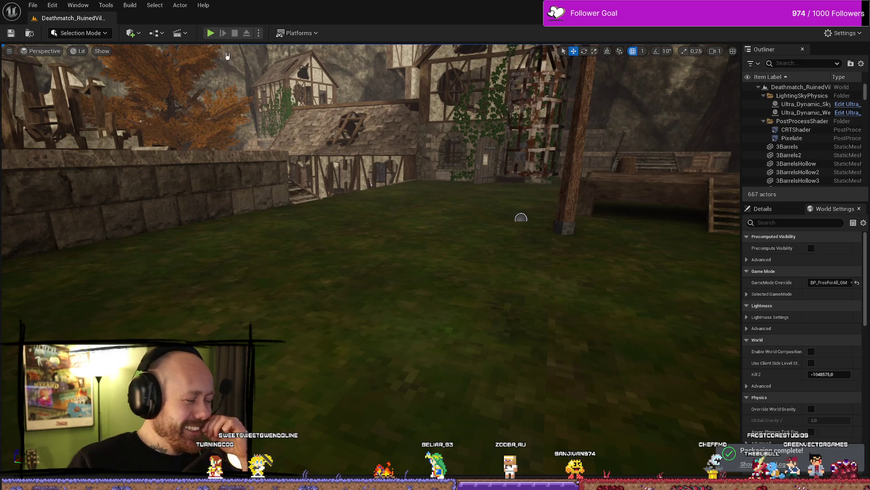
In Explorer, go up to ForTesting and inspect the packaged Windows build folder's files.
{"action": "key", "text": "alt+Tab"}
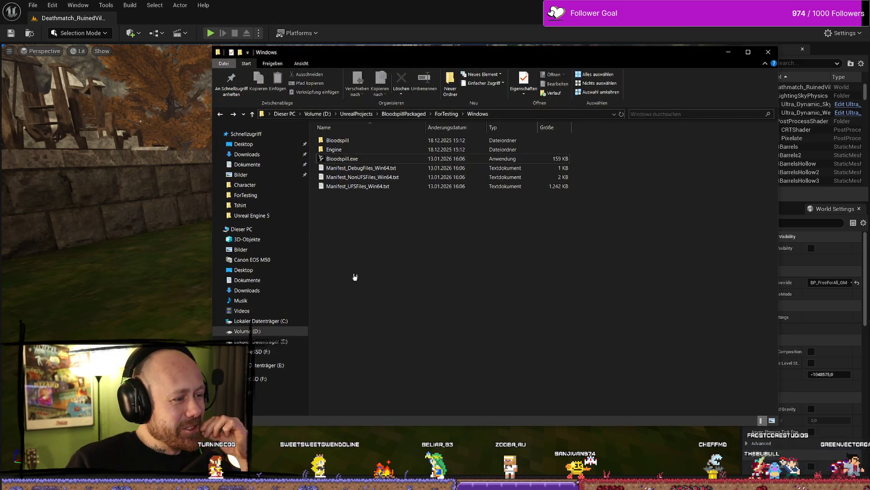
{"action": "key", "text": "F5"}
{"action": "key", "text": "alt+Up"}
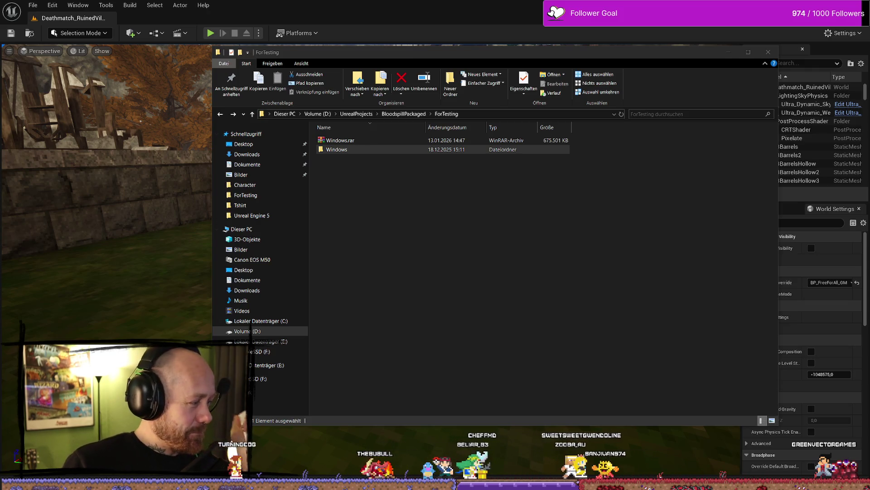
{"action": "double_click", "coordinate": [443, 150]}
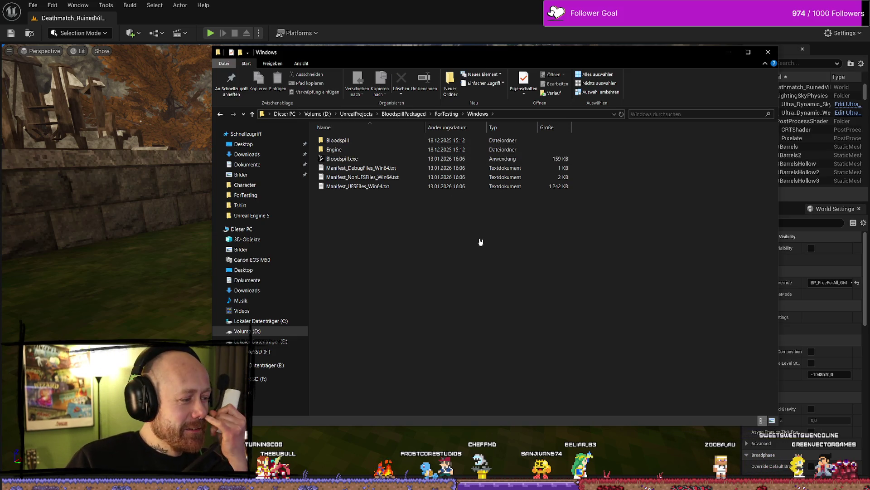
{"action": "key", "text": "alt+Left"}
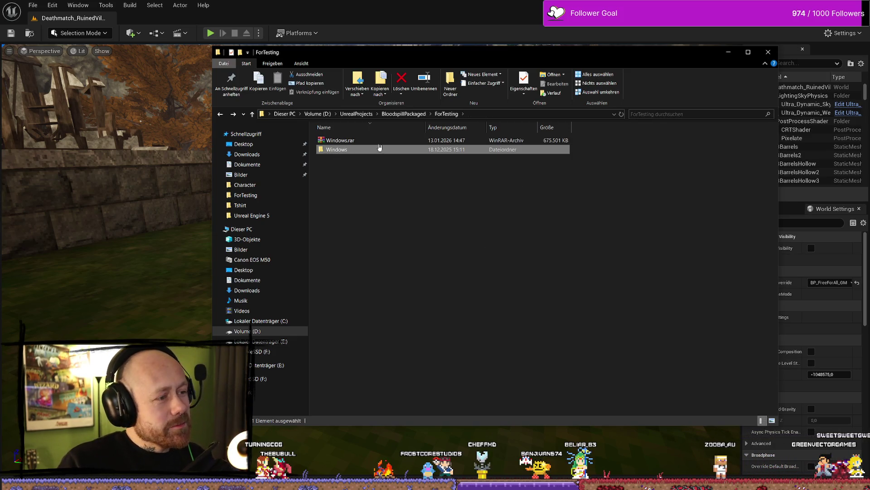
Delete the old Windows.rar archive from ForTesting.
{"action": "left_click", "coordinate": [358, 141]}
{"action": "key", "text": "Delete"}
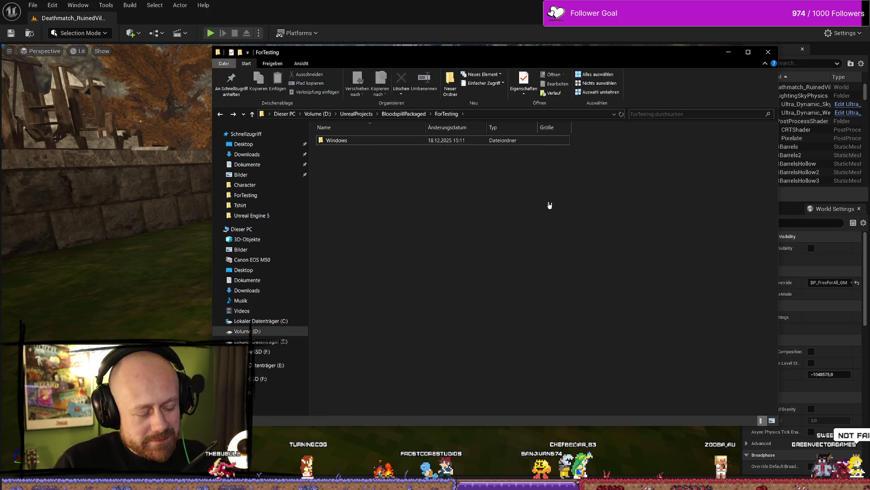
{"action": "right_click", "coordinate": [405, 144]}
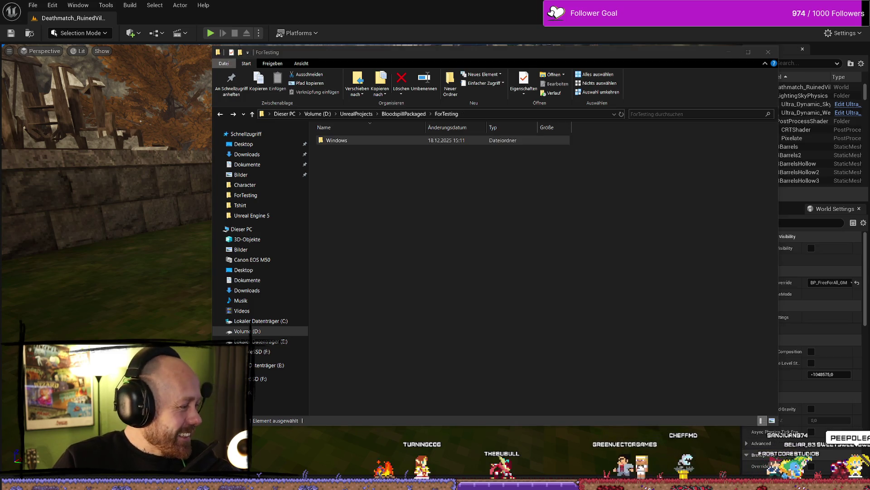
Compress the Windows folder with WinRAR's Zu "Windows.rar" hinzufügen into ForTesting\Windows.rar.
{"action": "left_click", "coordinate": [206, 333]}
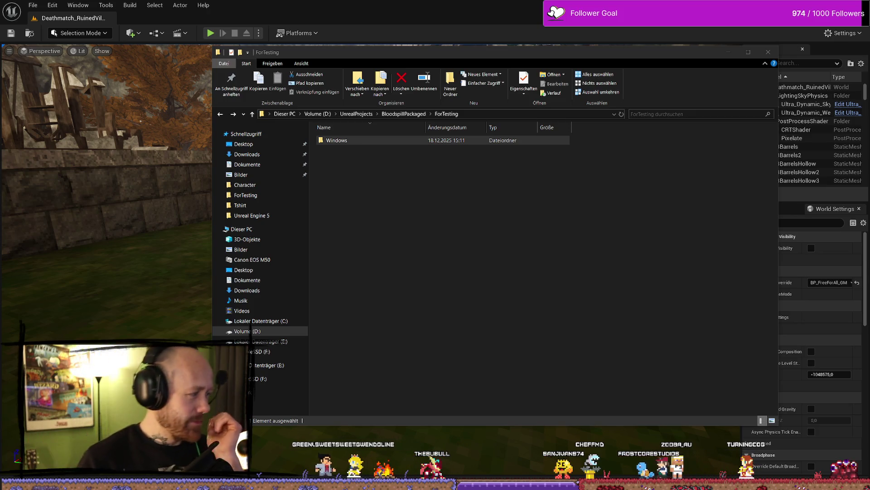
{"action": "left_click", "coordinate": [526, 369]}
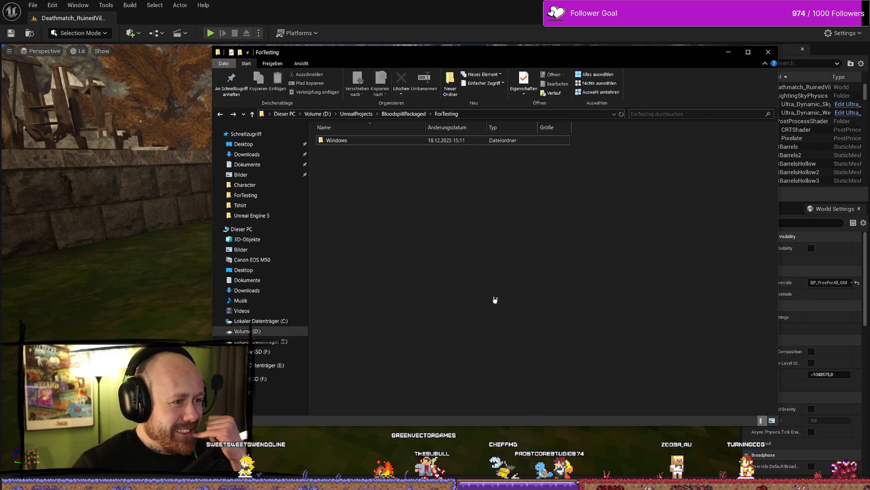
{"action": "right_click", "coordinate": [403, 140]}
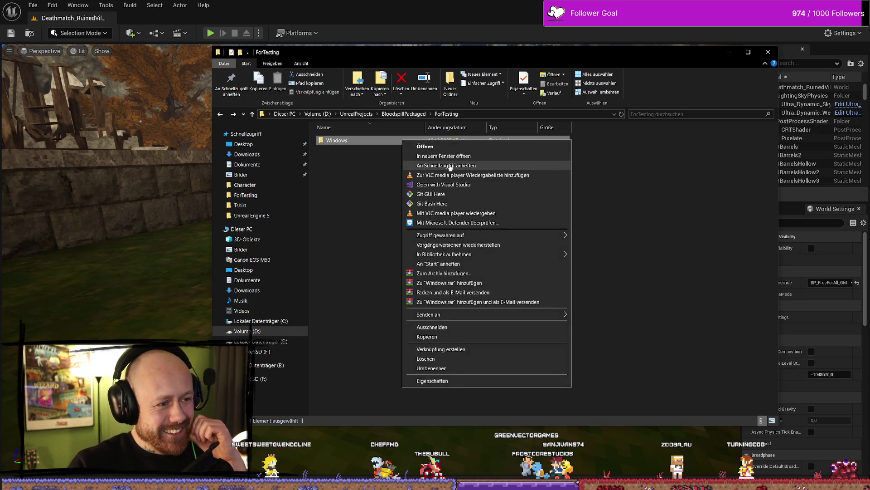
{"action": "left_click", "coordinate": [453, 274]}
{"action": "left_click", "coordinate": [456, 325]}
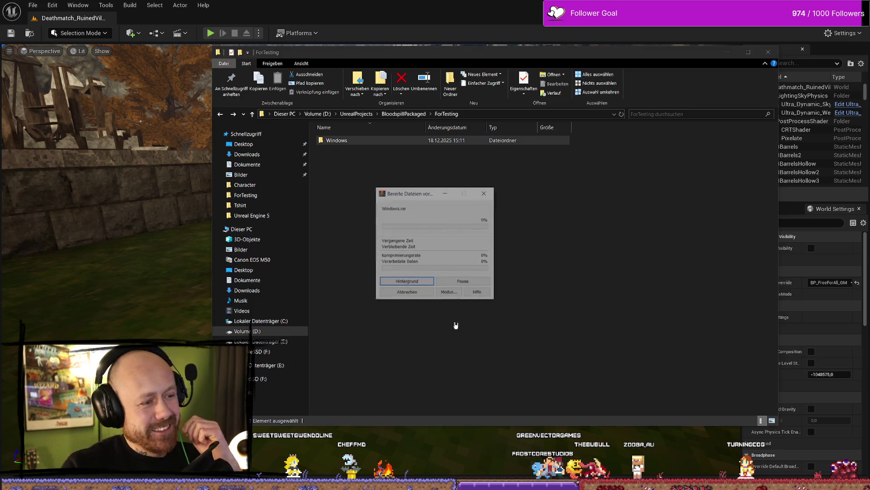
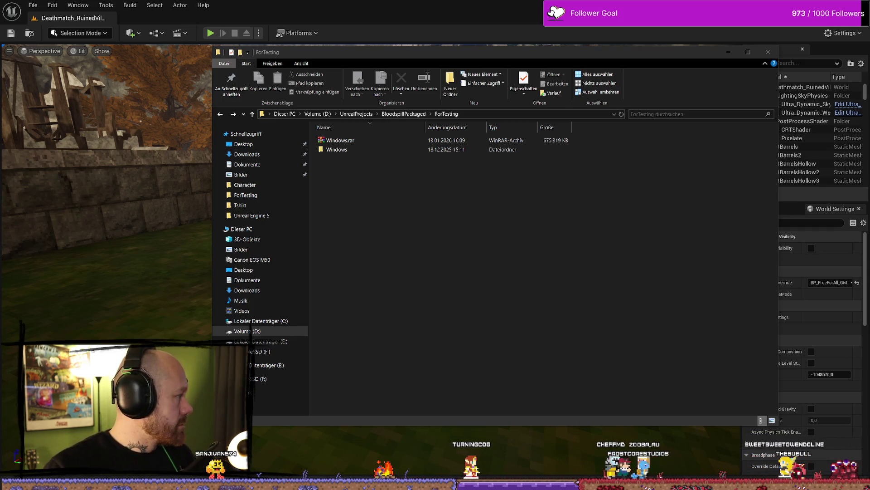
Close the ForTesting Explorer window, reframe the village view, and Save All.
{"action": "left_click", "coordinate": [340, 140]}
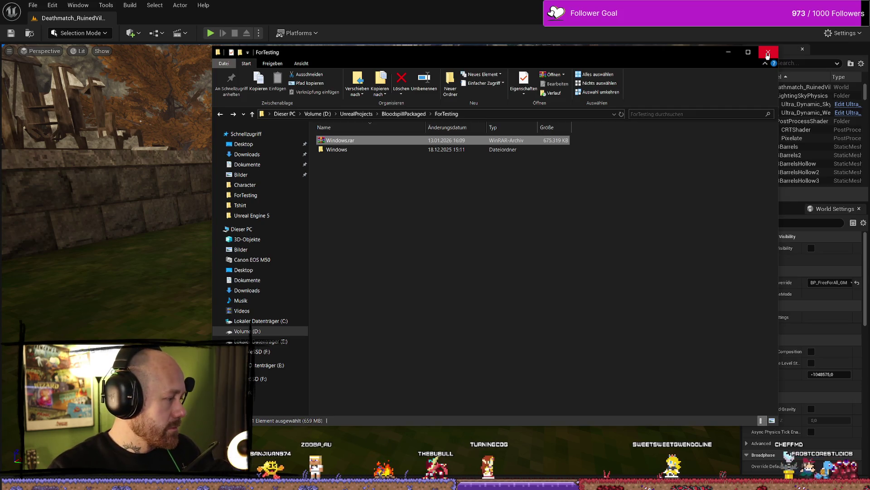
{"action": "left_click", "coordinate": [767, 53]}
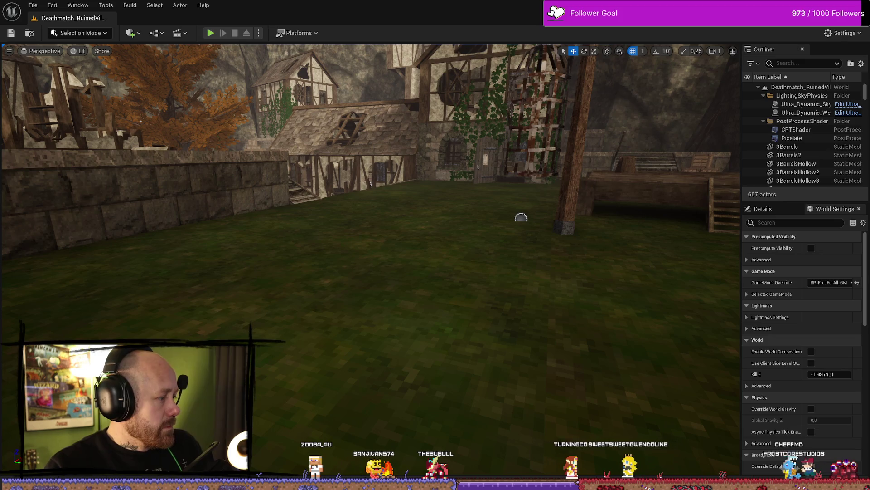
{"action": "left_click_drag", "start_coordinate": [301, 219], "coordinate": [333, 176]}
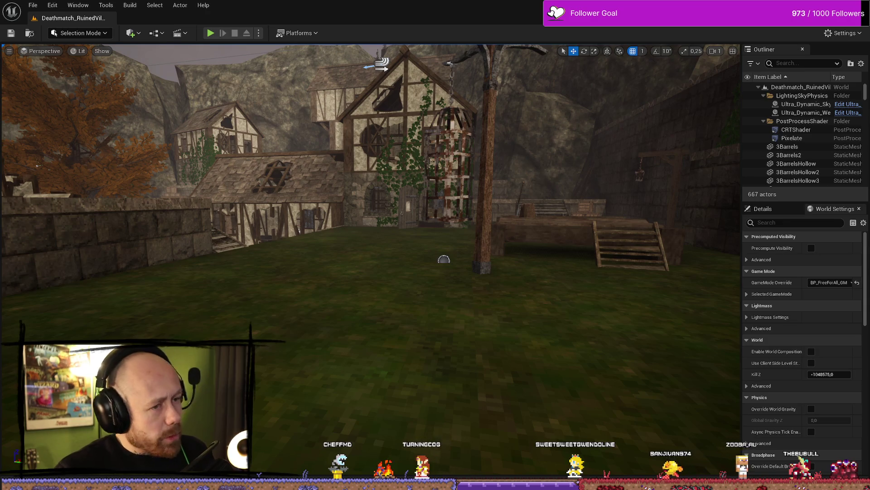
{"action": "left_click", "coordinate": [30, 6]}
{"action": "left_click", "coordinate": [64, 117]}
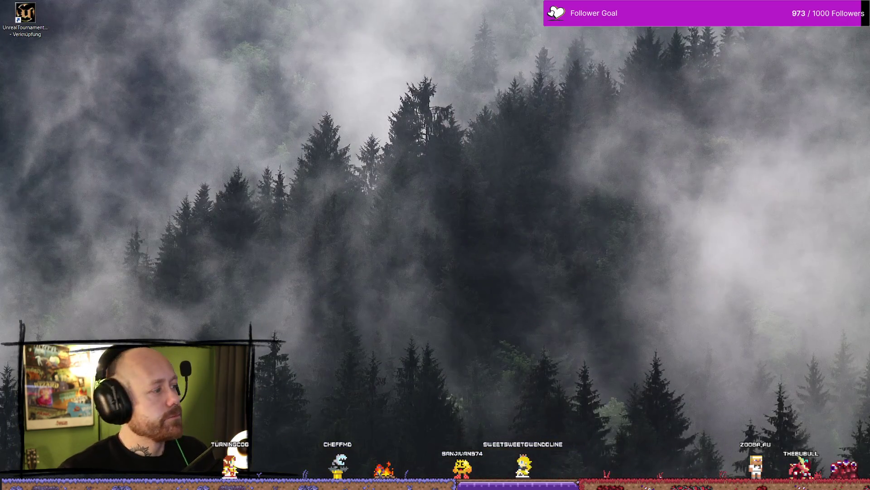
Browse to D:\UnrealProjects\BloodspillPackaged\ForTesting\Windows and select Bloodspill.exe.
{"action": "key", "text": "super+e"}
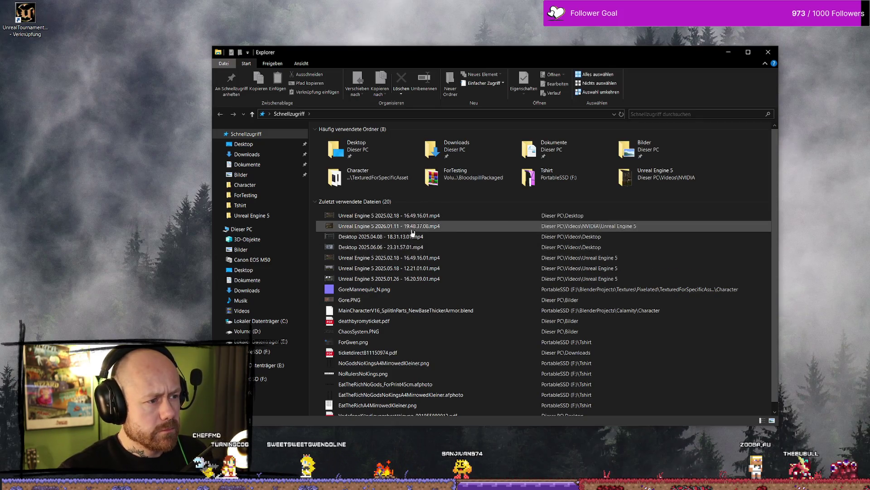
{"action": "left_click", "coordinate": [247, 331]}
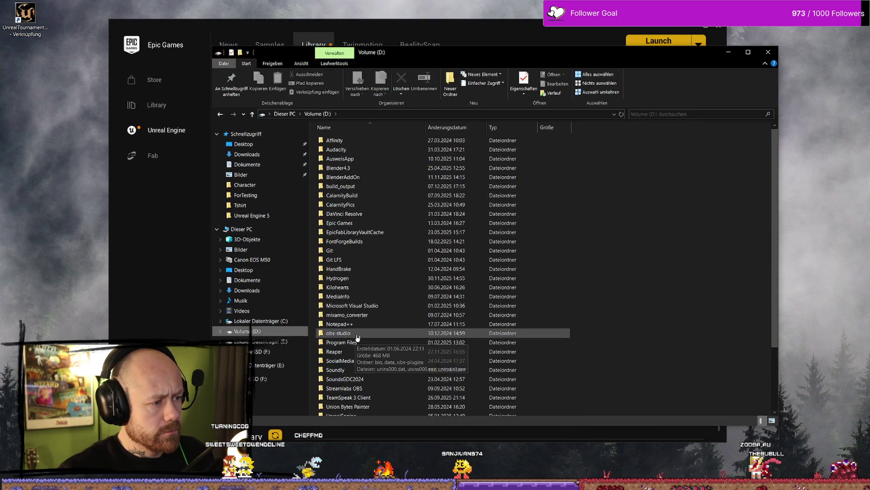
{"action": "scroll", "coordinate": [381, 317], "scroll_direction": "down", "scroll_amount": 5}
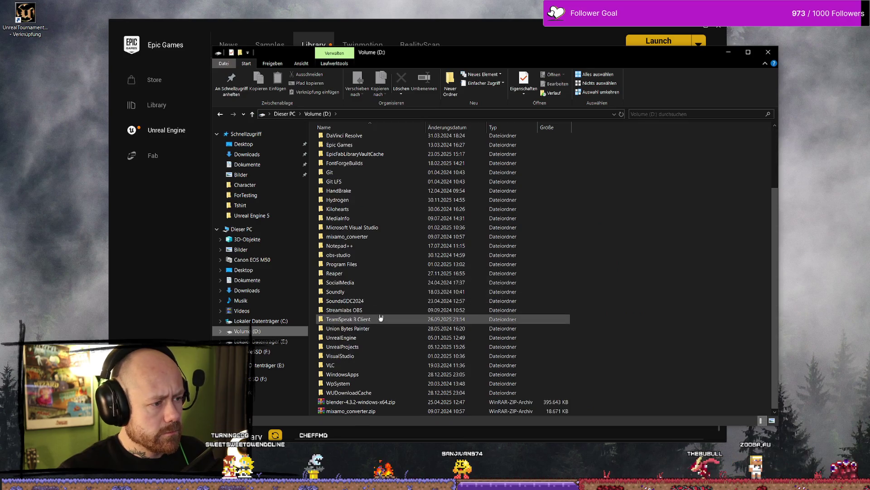
{"action": "left_click", "coordinate": [363, 338]}
{"action": "double_click", "coordinate": [366, 348]}
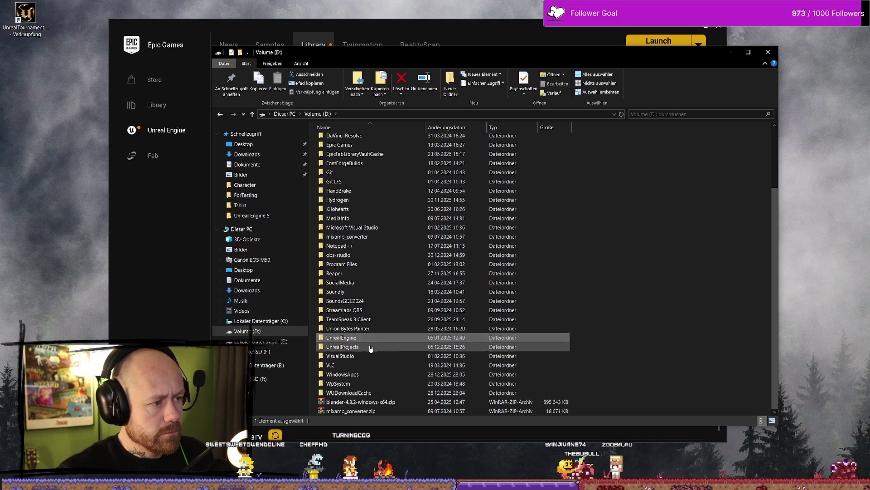
{"action": "double_click", "coordinate": [361, 186]}
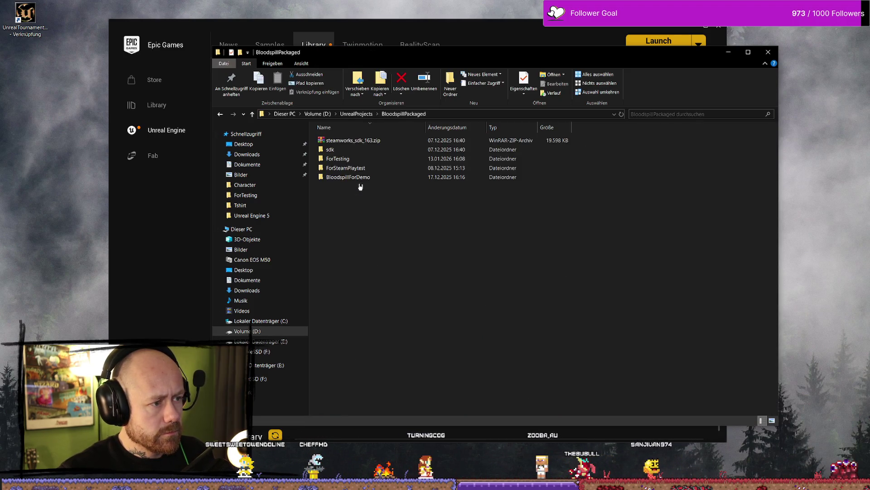
{"action": "double_click", "coordinate": [359, 159]}
{"action": "double_click", "coordinate": [358, 151]}
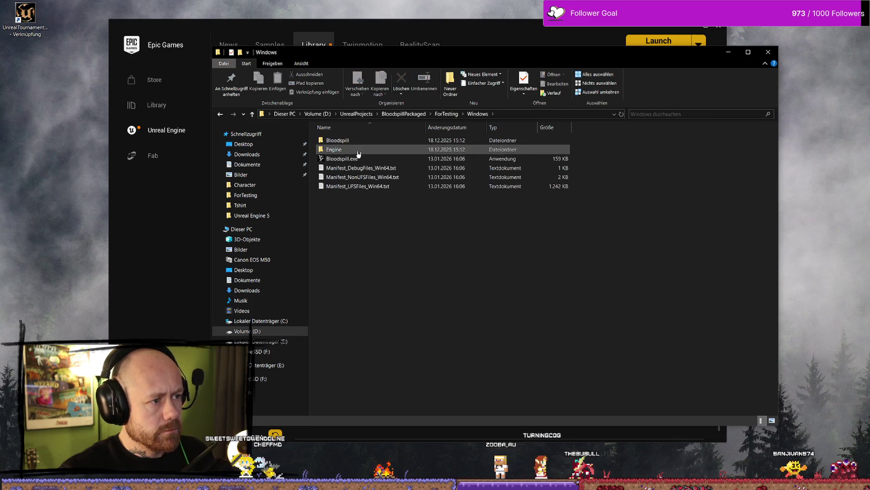
{"action": "left_click", "coordinate": [372, 164]}
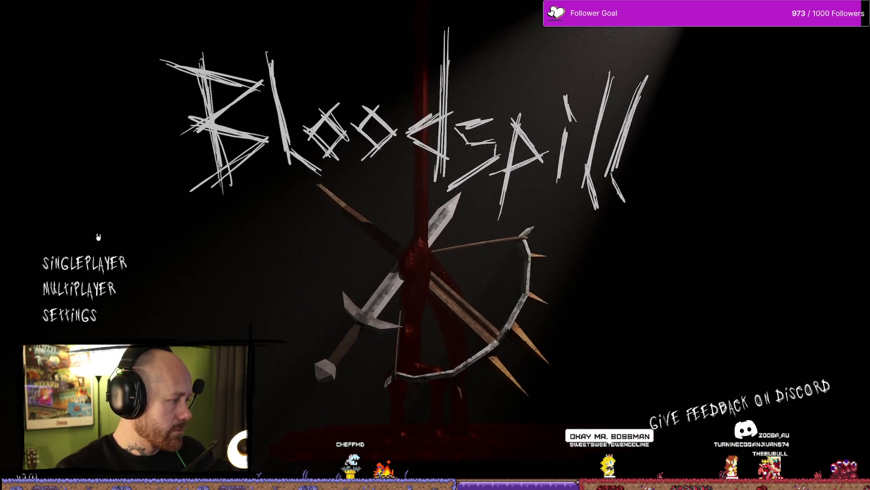
In the running game, go to MULTIPLAYER and then JOIN GAME to list servers.
{"action": "left_click", "coordinate": [94, 284]}
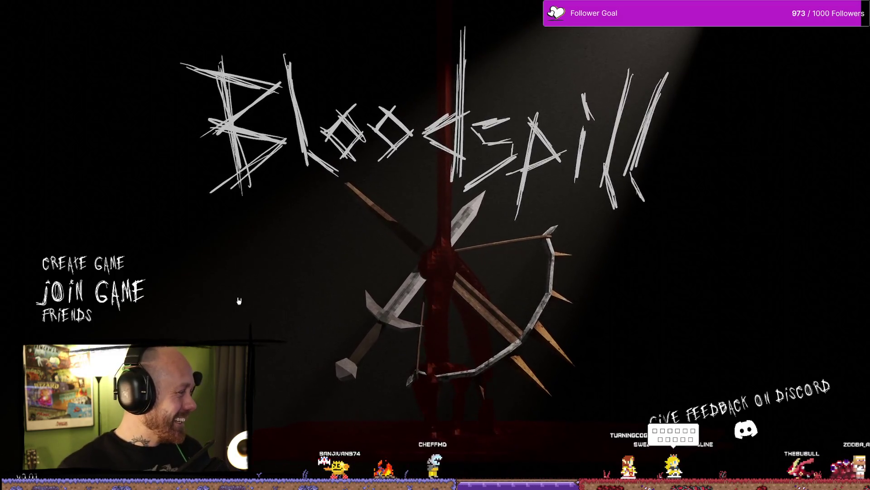
{"action": "left_click", "coordinate": [73, 288]}
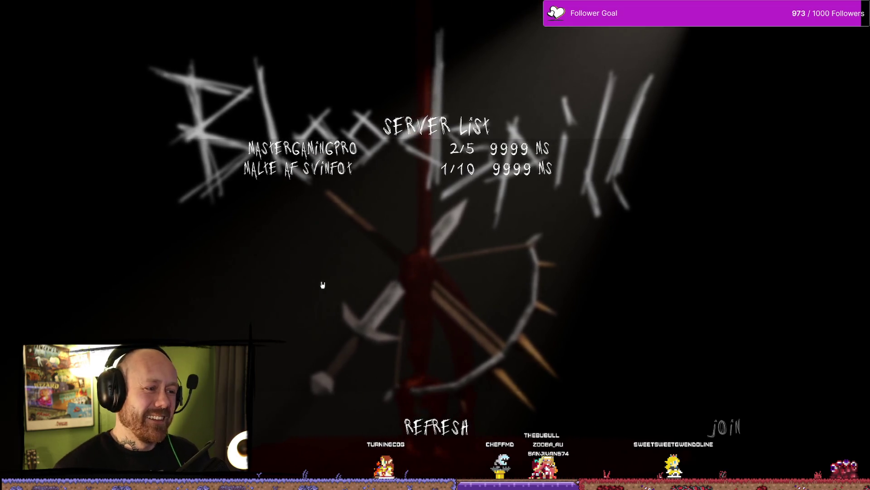
Refresh the server list until the new 1/16-player server appears, then join it.
{"action": "left_click", "coordinate": [437, 426]}
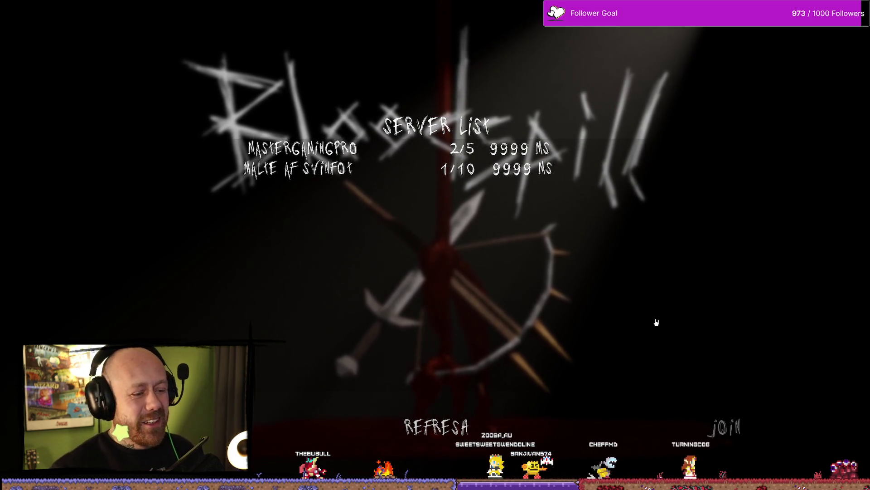
{"action": "left_click", "coordinate": [453, 409]}
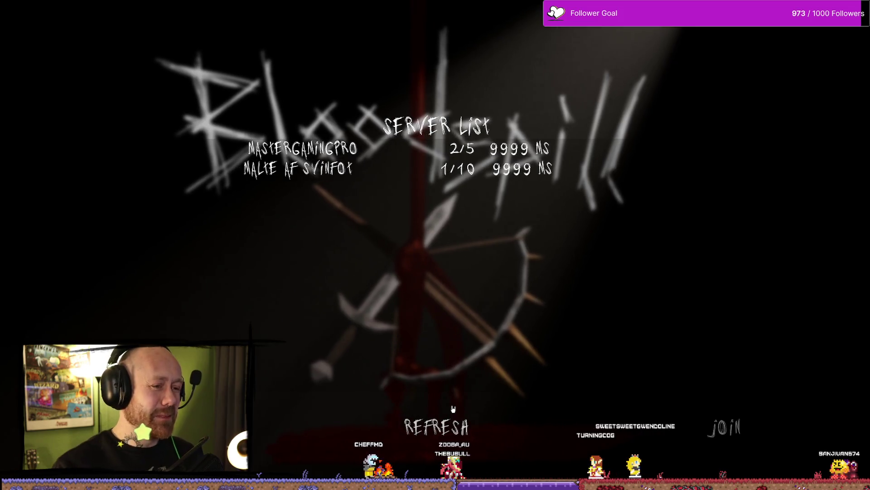
{"action": "left_click", "coordinate": [440, 426]}
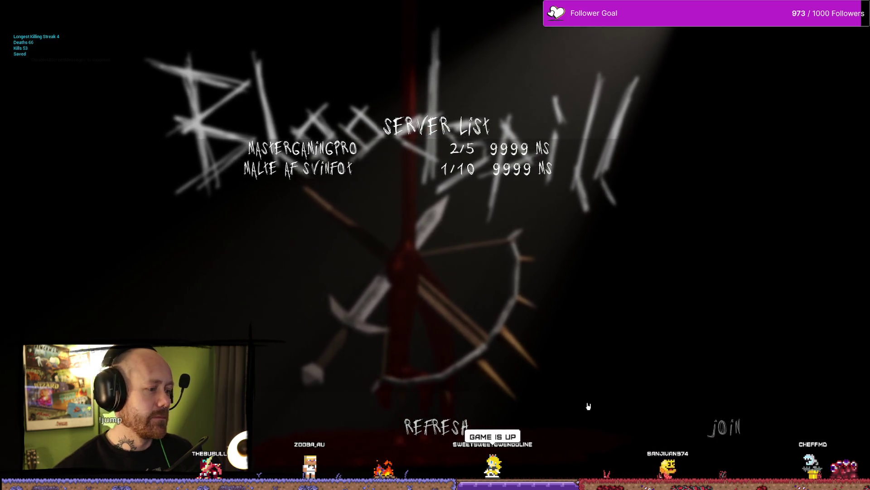
{"action": "left_click", "coordinate": [435, 426]}
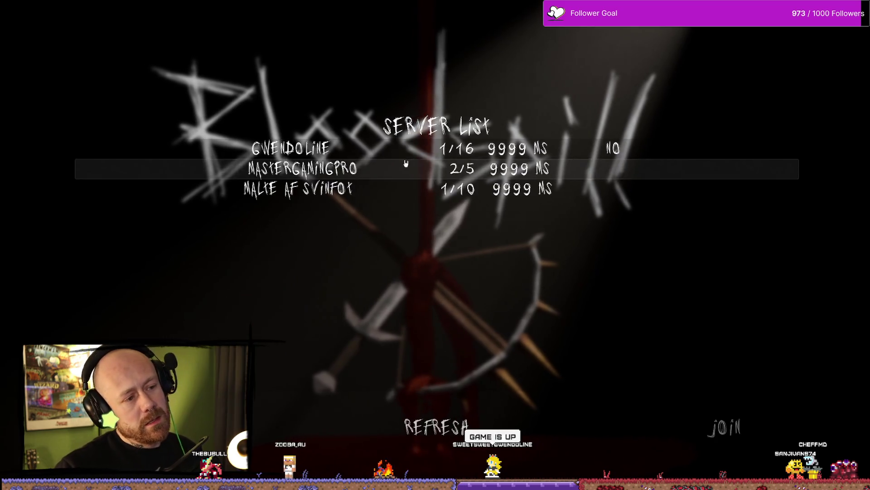
{"action": "left_click", "coordinate": [726, 415]}
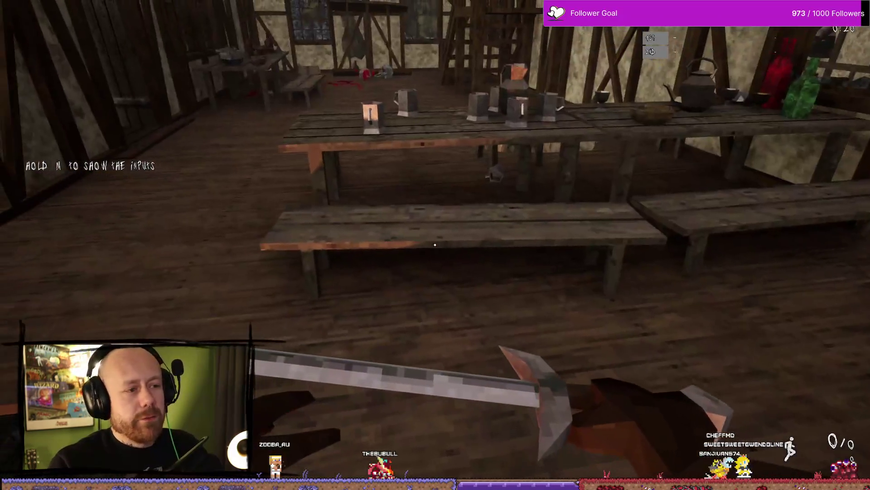
Walk around the village courtyard and respawn after dying.
{"action": "key", "text": "w"}
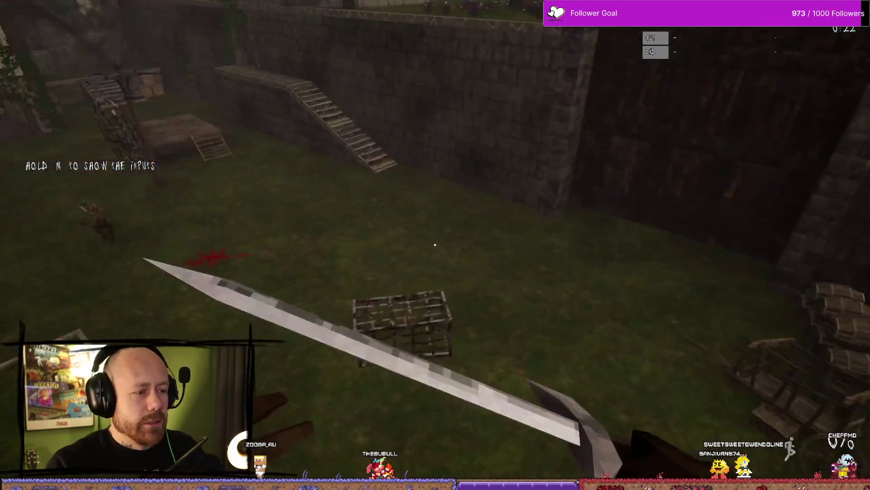
{"action": "key", "text": "w"}
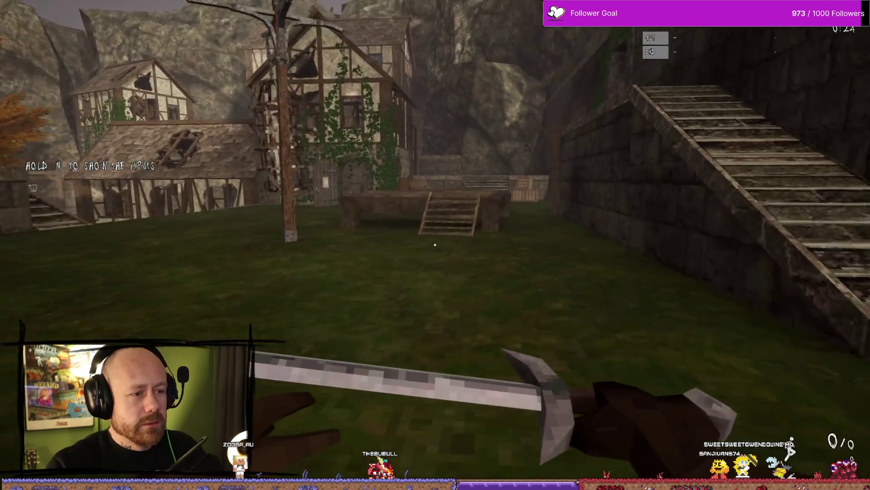
{"action": "key", "text": "s"}
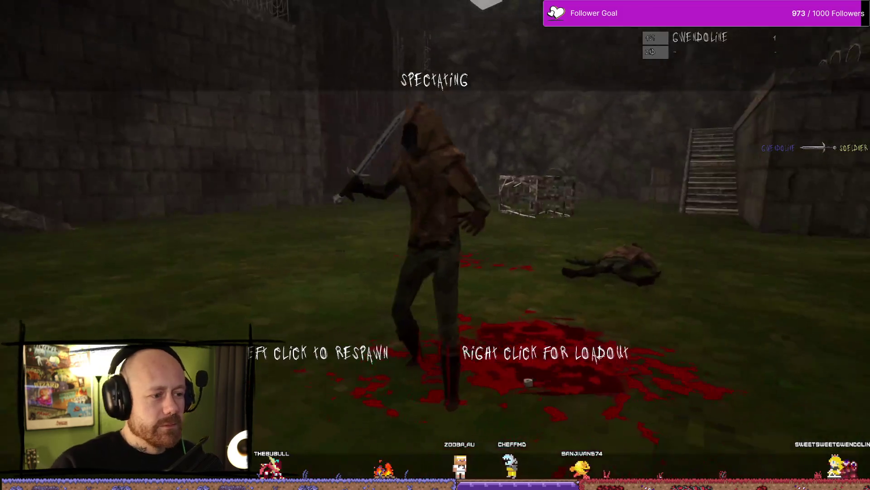
{"action": "left_click", "coordinate": [435, 245]}
Pause, quit the match with Yes, and close the game with Alt+F4.
{"action": "key", "text": "Escape"}
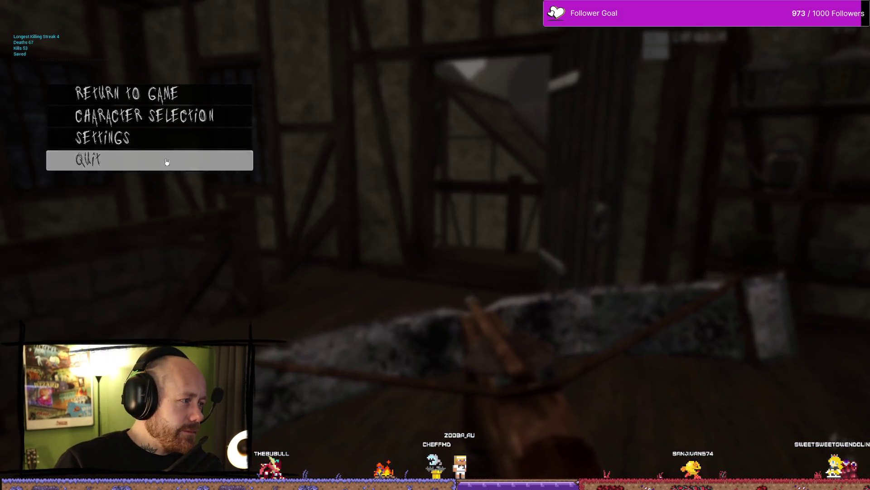
{"action": "left_click", "coordinate": [167, 162]}
{"action": "left_click", "coordinate": [381, 274]}
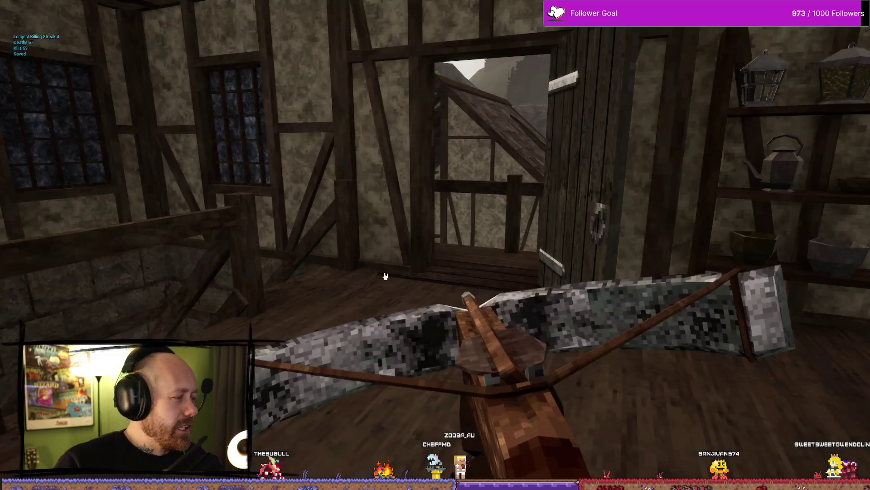
{"action": "key", "text": "alt+F4"}
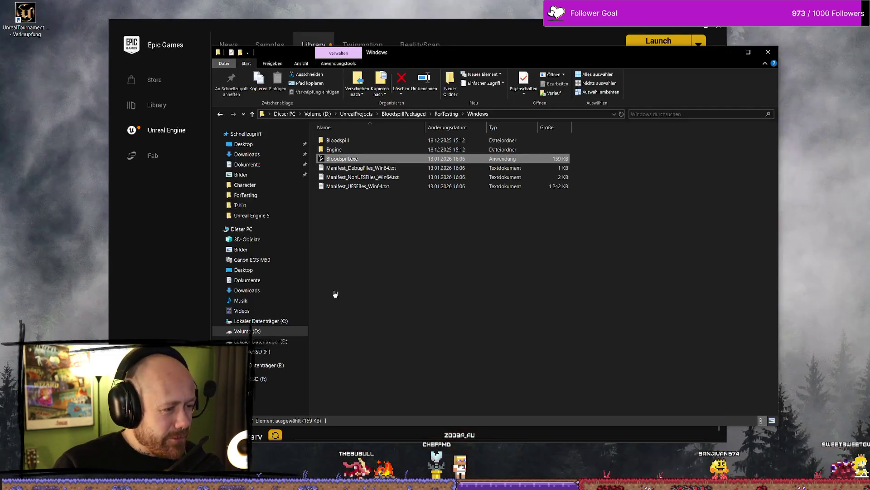
Minimize File Explorer and launch the Bloodspill project from the Unreal Engine library.
{"action": "left_click", "coordinate": [728, 53]}
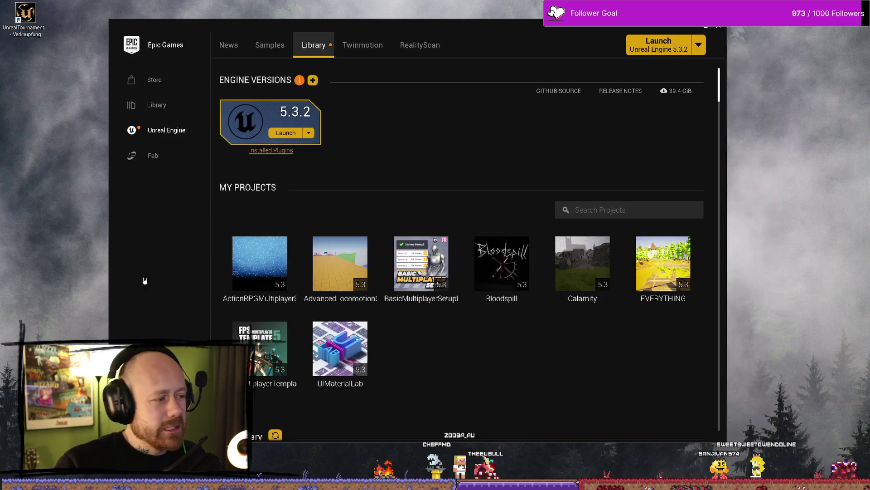
{"action": "double_click", "coordinate": [499, 261]}
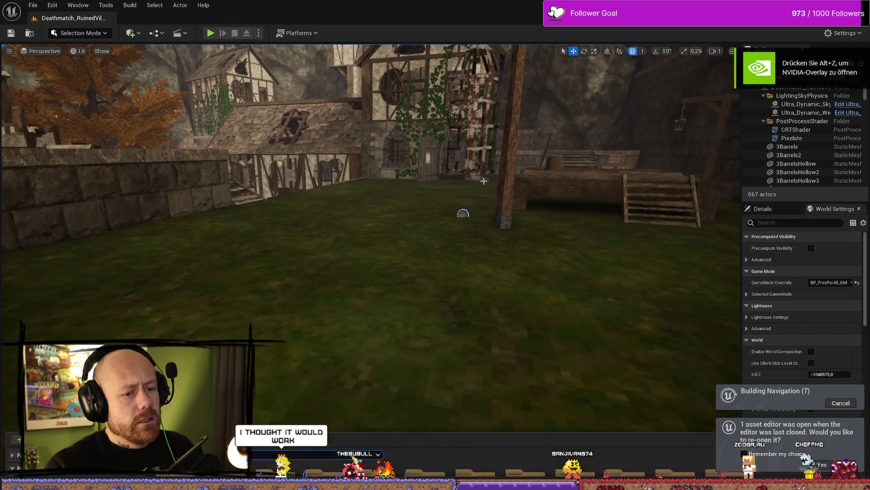
Open the Content Drawer to browse the FPS folder assets.
{"action": "key", "text": "ctrl+space"}
{"action": "key", "text": "ctrl+space"}
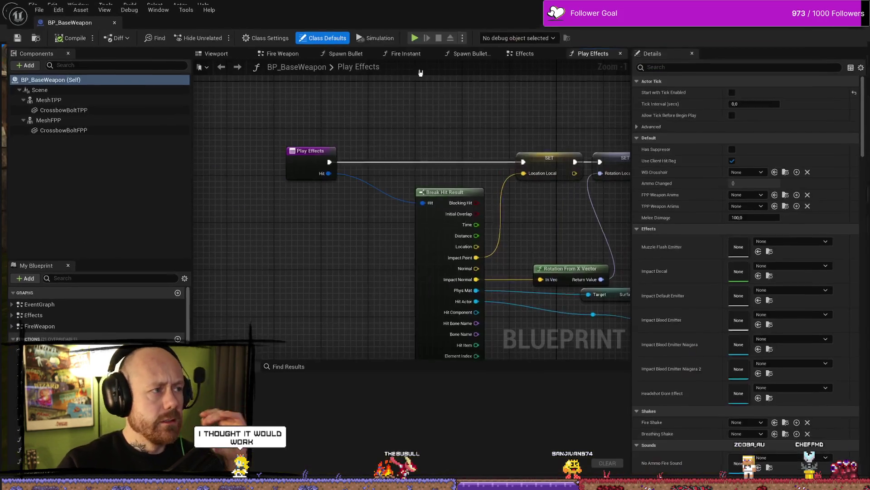
In BP_BaseWeapon, switch to the Effects graph and locate the Parrying? check nodes.
{"action": "scroll", "coordinate": [426, 98], "scroll_direction": "down", "scroll_amount": 3}
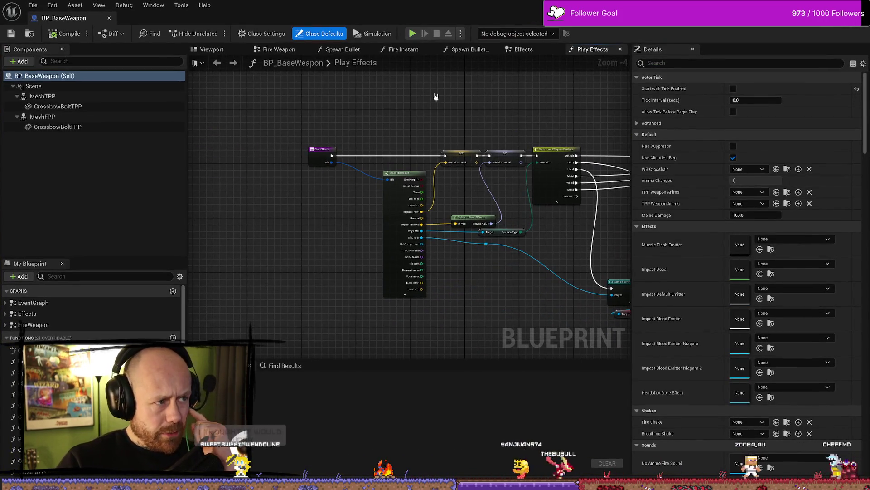
{"action": "left_click", "coordinate": [470, 49]}
{"action": "left_click", "coordinate": [526, 50]}
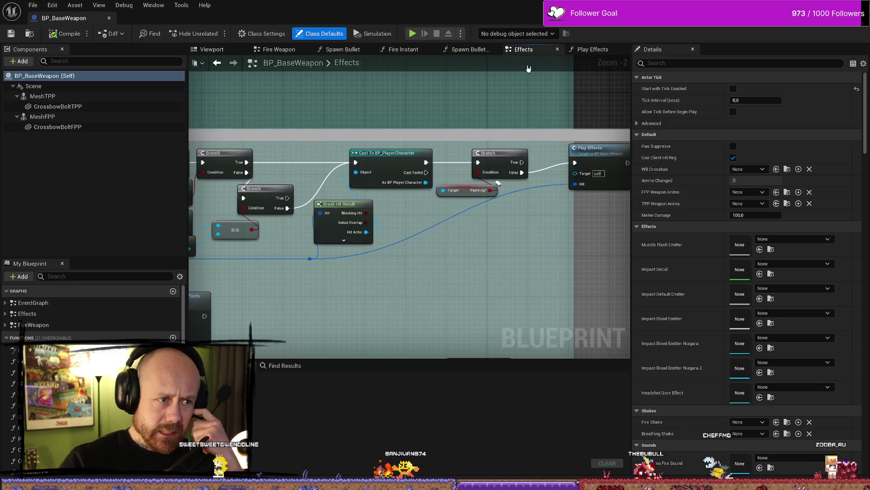
{"action": "mouse_move", "coordinate": [498, 273]}
{"action": "left_mouse_down"}
{"action": "mouse_move", "coordinate": [513, 244]}
{"action": "mouse_move", "coordinate": [470, 252]}
{"action": "mouse_move", "coordinate": [527, 254]}
{"action": "left_mouse_up"}
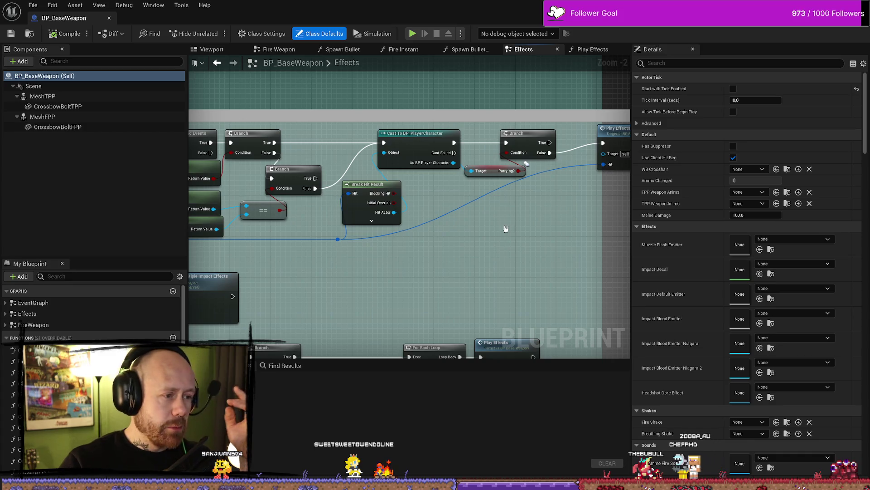
{"action": "mouse_move", "coordinate": [379, 267]}
{"action": "left_mouse_down"}
{"action": "mouse_move", "coordinate": [491, 266]}
{"action": "mouse_move", "coordinate": [391, 255]}
{"action": "left_mouse_up"}
{"action": "scroll", "coordinate": [560, 266], "scroll_direction": "down", "scroll_amount": 2}
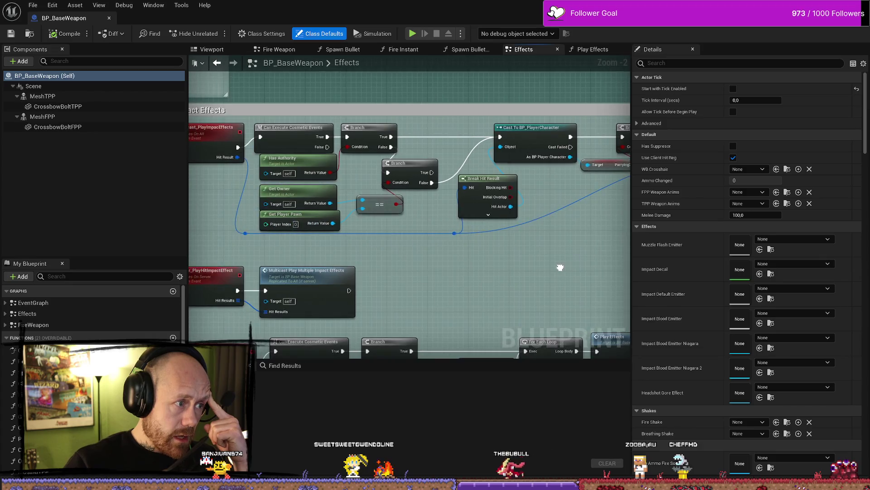
{"action": "scroll", "coordinate": [503, 258], "scroll_direction": "up", "scroll_amount": 2}
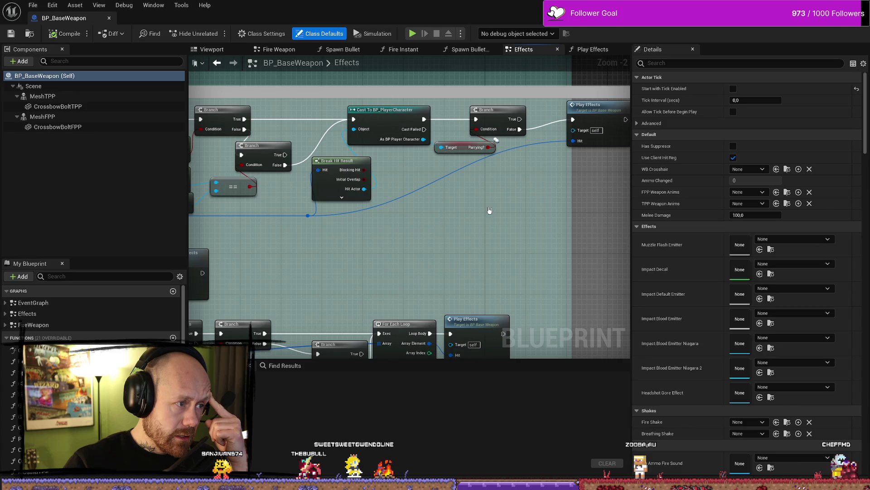
{"action": "left_click_drag", "start_coordinate": [437, 168], "coordinate": [354, 127]}
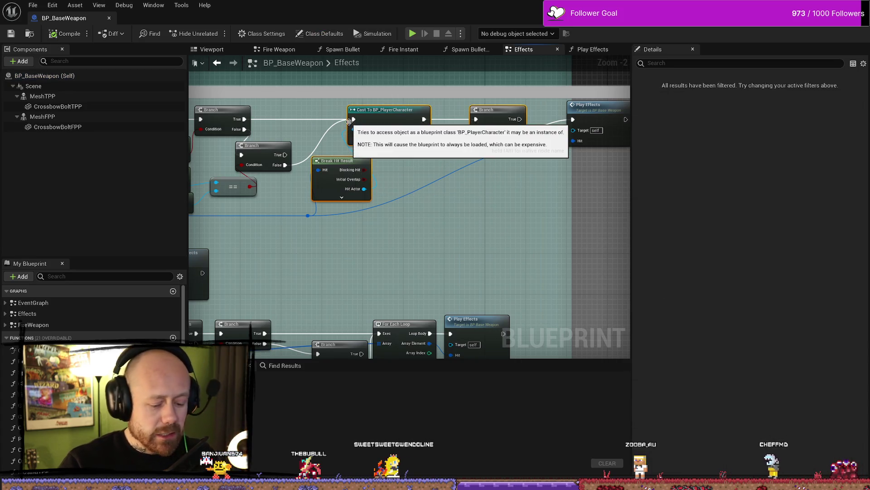
{"action": "left_click", "coordinate": [475, 233]}
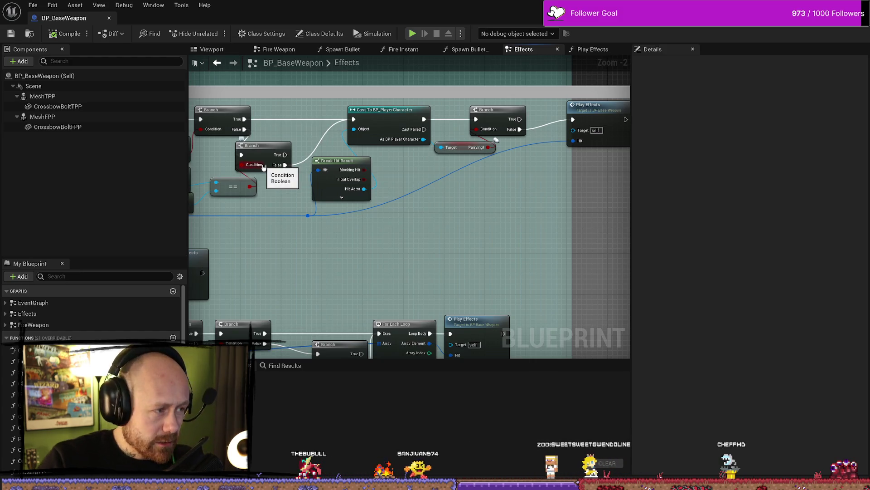
{"action": "left_click_drag", "start_coordinate": [237, 224], "coordinate": [348, 210]}
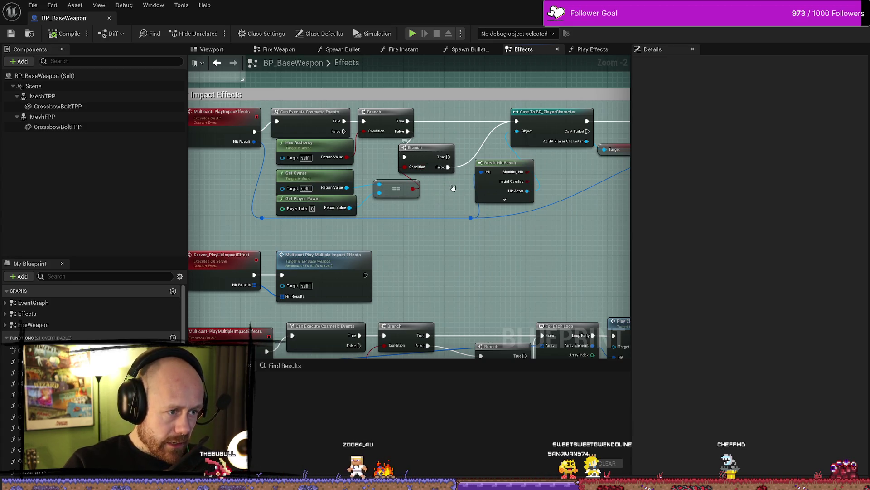
{"action": "left_click_drag", "start_coordinate": [552, 214], "coordinate": [428, 214]}
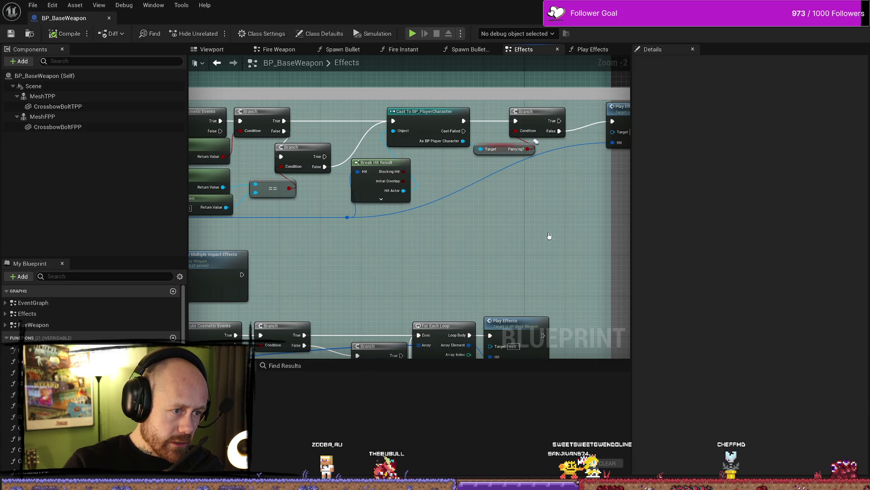
Wire the upper Branch's True output directly into Play Effects.
{"action": "left_click_drag", "start_coordinate": [549, 237], "coordinate": [406, 136]}
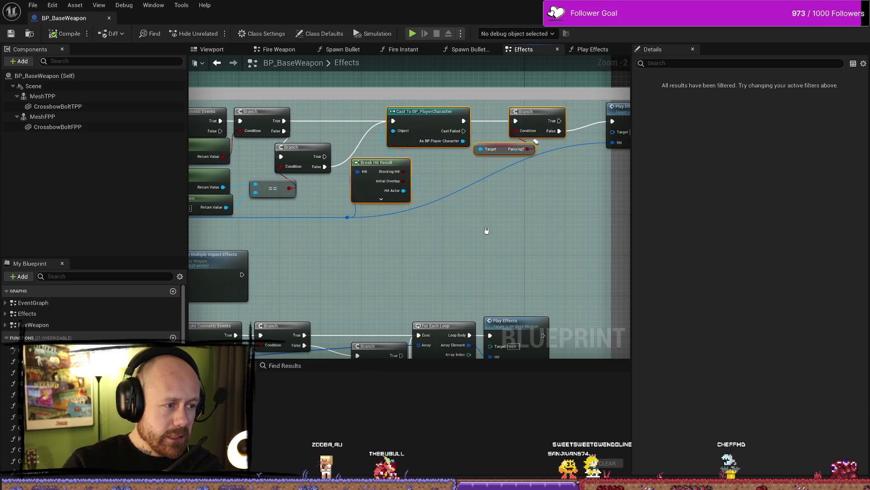
{"action": "key", "text": "Delete"}
{"action": "left_click_drag", "start_coordinate": [306, 129], "coordinate": [250, 146]}
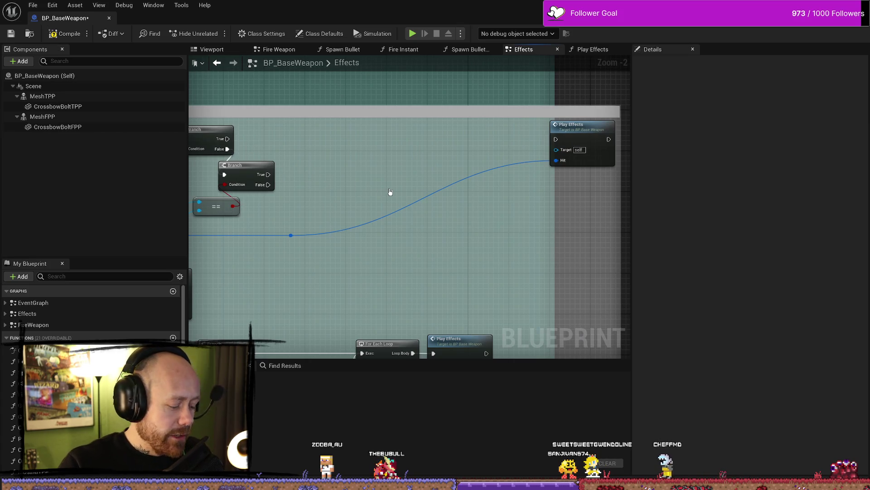
{"action": "key", "text": "ctrl+z"}
{"action": "mouse_move", "coordinate": [268, 184]}
{"action": "left_mouse_down"}
{"action": "mouse_move", "coordinate": [534, 186]}
{"action": "mouse_move", "coordinate": [556, 142]}
{"action": "left_mouse_up"}
{"action": "left_click_drag", "start_coordinate": [227, 138], "coordinate": [557, 142]}
Delete the Cast To BP_PlayerCharacter, Branch, Parrying? and Break Hit Result nodes.
{"action": "left_click_drag", "start_coordinate": [468, 197], "coordinate": [400, 145]}
{"action": "key", "text": "Delete"}
{"action": "left_click", "coordinate": [320, 180]}
{"action": "key", "text": "Delete"}
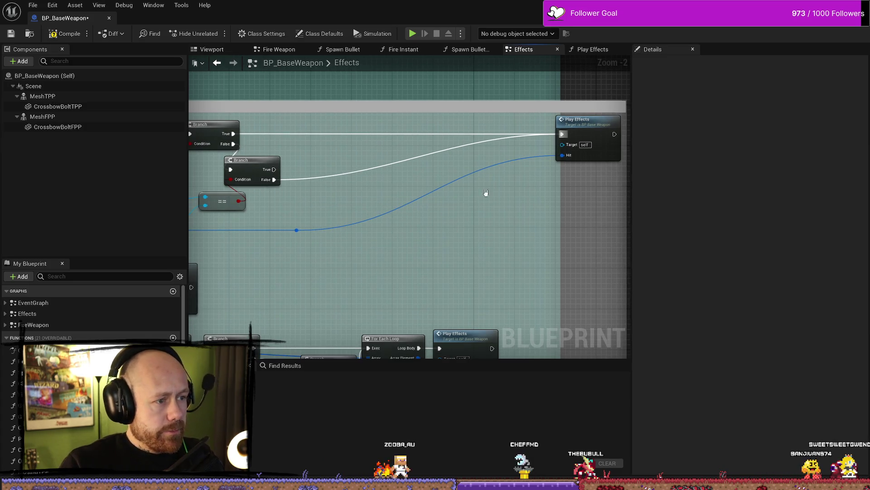
Open the Play Effects function graph from its call node.
{"action": "left_click", "coordinate": [583, 122]}
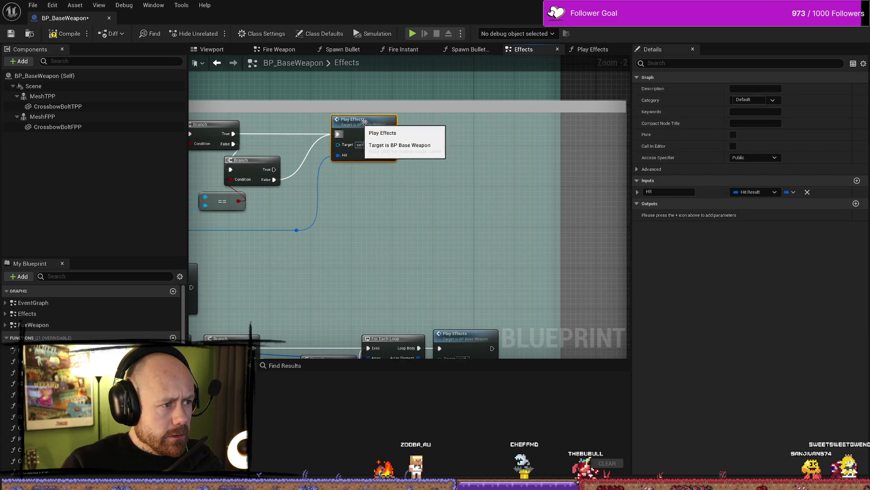
{"action": "scroll", "coordinate": [566, 157], "scroll_direction": "down", "scroll_amount": 3}
{"action": "mouse_move", "coordinate": [567, 157]}
{"action": "left_mouse_down"}
{"action": "mouse_move", "coordinate": [448, 164]}
{"action": "mouse_move", "coordinate": [467, 167]}
{"action": "left_mouse_up"}
{"action": "scroll", "coordinate": [378, 170], "scroll_direction": "up", "scroll_amount": 3}
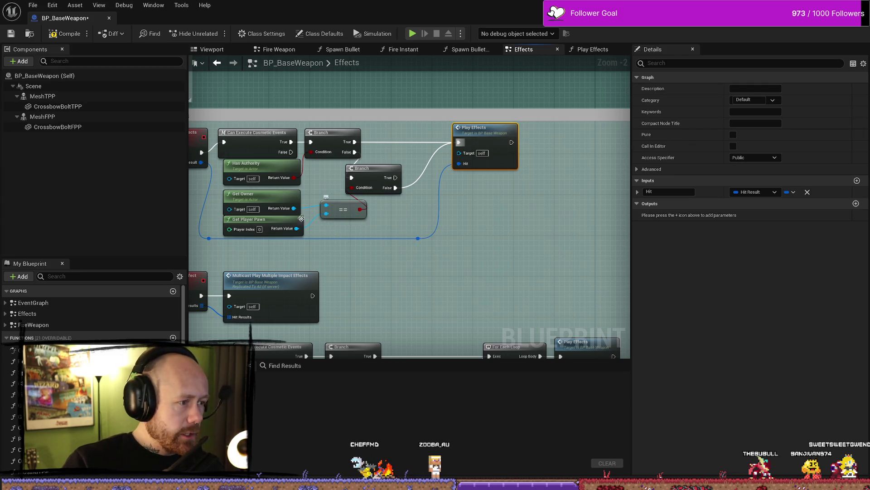
{"action": "left_click", "coordinate": [277, 211]}
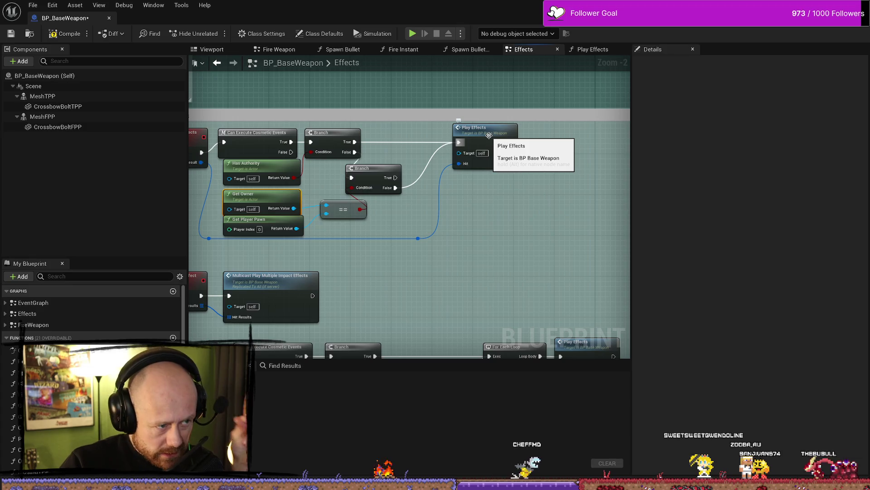
{"action": "double_click", "coordinate": [488, 135]}
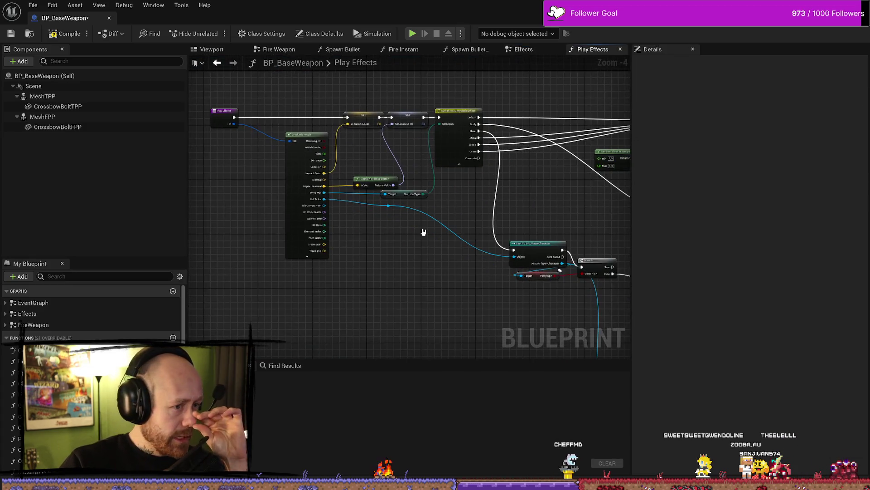
Duplicate the Cast/Branch/Parrying? nodes and feed the Head surface output into the new Cast.
{"action": "scroll", "coordinate": [420, 207], "scroll_direction": "up", "scroll_amount": 1}
{"action": "scroll", "coordinate": [407, 239], "scroll_direction": "up", "scroll_amount": 1}
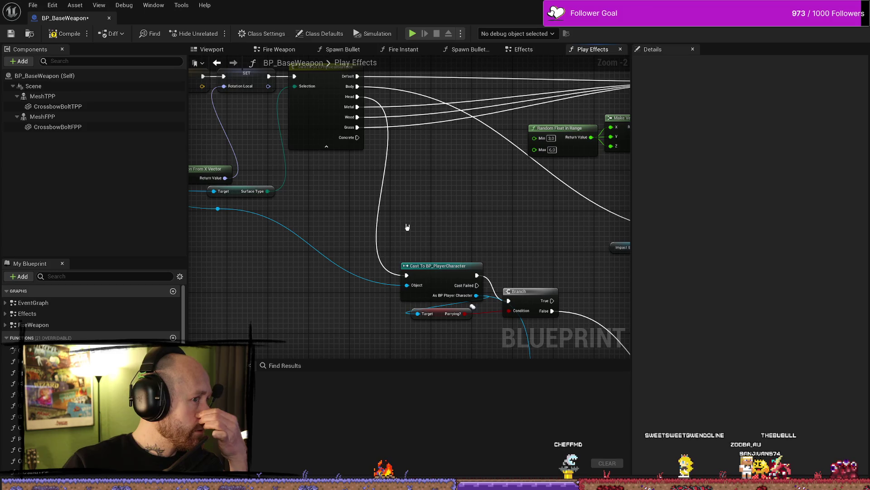
{"action": "left_click_drag", "start_coordinate": [529, 245], "coordinate": [399, 308]}
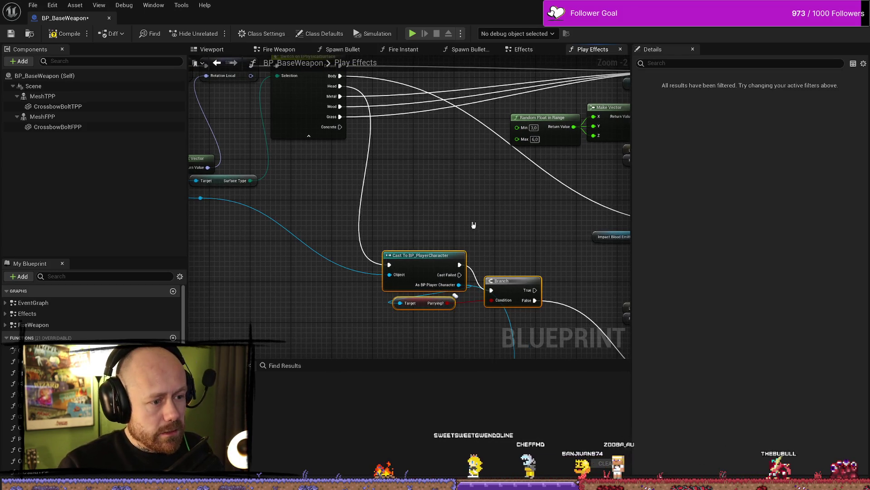
{"action": "left_click", "coordinate": [440, 189]}
{"action": "key", "text": "ctrl+v"}
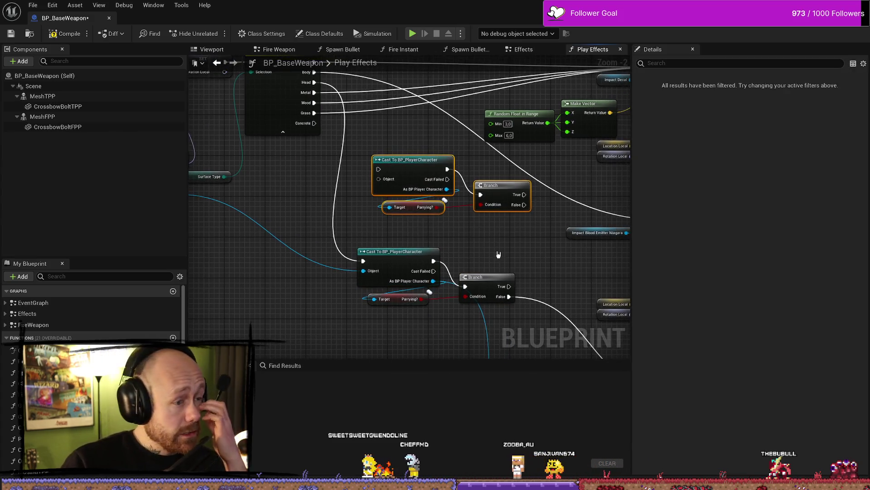
{"action": "left_click_drag", "start_coordinate": [386, 112], "coordinate": [399, 142]}
{"action": "left_click_drag", "start_coordinate": [335, 108], "coordinate": [393, 198]}
Gate the blood Spawn System at Location with the new Branch's False output, then compile.
{"action": "mouse_move", "coordinate": [534, 206]}
{"action": "left_mouse_down"}
{"action": "mouse_move", "coordinate": [484, 170]}
{"action": "mouse_move", "coordinate": [432, 150]}
{"action": "mouse_move", "coordinate": [577, 159]}
{"action": "left_mouse_up"}
{"action": "left_click_drag", "start_coordinate": [397, 179], "coordinate": [461, 202]}
{"action": "left_click_drag", "start_coordinate": [370, 130], "coordinate": [364, 145]}
{"action": "left_click_drag", "start_coordinate": [522, 141], "coordinate": [350, 156]}
{"action": "scroll", "coordinate": [461, 140], "scroll_direction": "down", "scroll_amount": 1}
{"action": "scroll", "coordinate": [408, 123], "scroll_direction": "down", "scroll_amount": 1}
{"action": "scroll", "coordinate": [408, 122], "scroll_direction": "down", "scroll_amount": 1}
{"action": "mouse_move", "coordinate": [521, 184]}
{"action": "left_mouse_down"}
{"action": "mouse_move", "coordinate": [406, 185]}
{"action": "mouse_move", "coordinate": [484, 178]}
{"action": "mouse_move", "coordinate": [442, 176]}
{"action": "mouse_move", "coordinate": [379, 189]}
{"action": "mouse_move", "coordinate": [501, 166]}
{"action": "left_mouse_up"}
{"action": "mouse_move", "coordinate": [379, 177]}
{"action": "left_mouse_down"}
{"action": "mouse_move", "coordinate": [371, 179]}
{"action": "mouse_move", "coordinate": [449, 188]}
{"action": "mouse_move", "coordinate": [343, 193]}
{"action": "mouse_move", "coordinate": [379, 248]}
{"action": "left_mouse_up"}
{"action": "scroll", "coordinate": [318, 217], "scroll_direction": "up", "scroll_amount": 2}
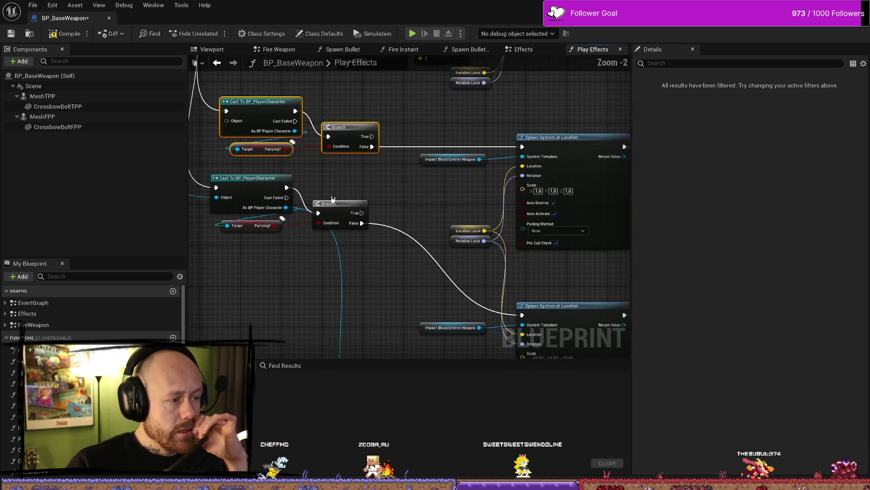
{"action": "left_click", "coordinate": [53, 36]}
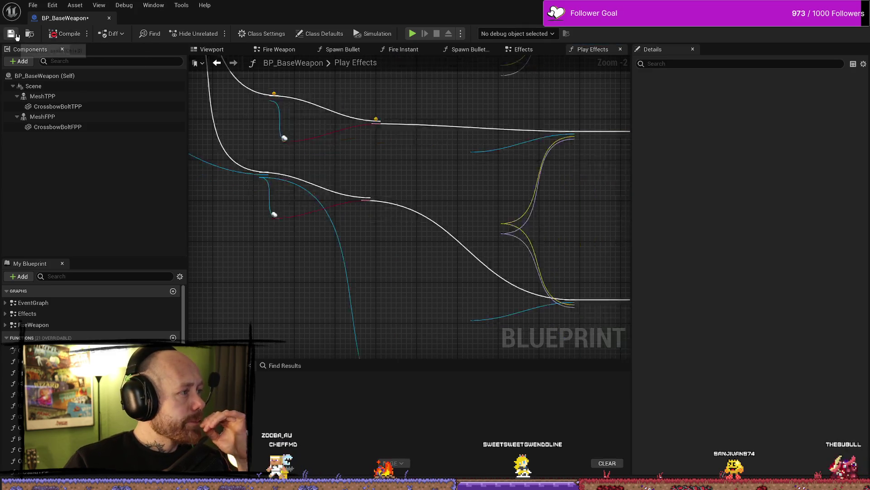
Connect the hit actor to the new Cast's Object pin, recompile, save, and return to Effects.
{"action": "mouse_move", "coordinate": [396, 178]}
{"action": "left_mouse_down"}
{"action": "mouse_move", "coordinate": [402, 189]}
{"action": "mouse_move", "coordinate": [384, 211]}
{"action": "mouse_move", "coordinate": [427, 216]}
{"action": "left_mouse_up"}
{"action": "left_click_drag", "start_coordinate": [266, 199], "coordinate": [469, 202]}
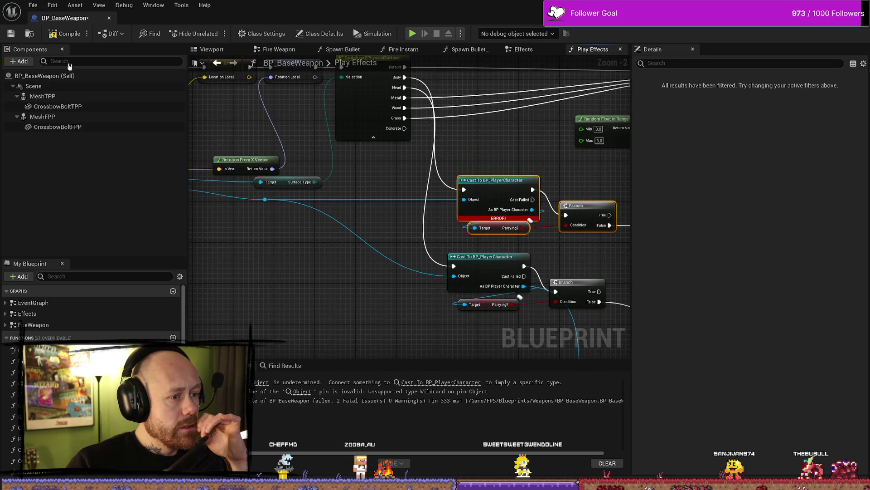
{"action": "key", "text": "F7"}
{"action": "scroll", "coordinate": [495, 189], "scroll_direction": "down", "scroll_amount": 2}
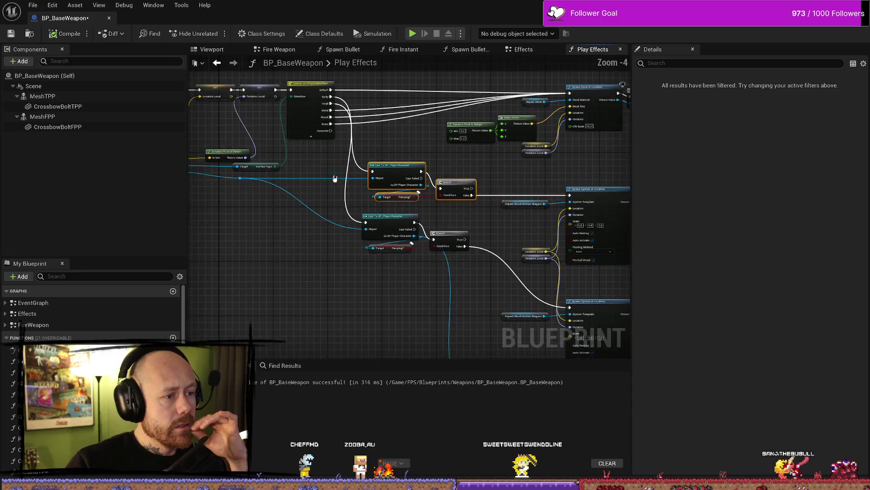
{"action": "left_click_drag", "start_coordinate": [495, 190], "coordinate": [458, 184]}
{"action": "scroll", "coordinate": [359, 171], "scroll_direction": "up", "scroll_amount": 2}
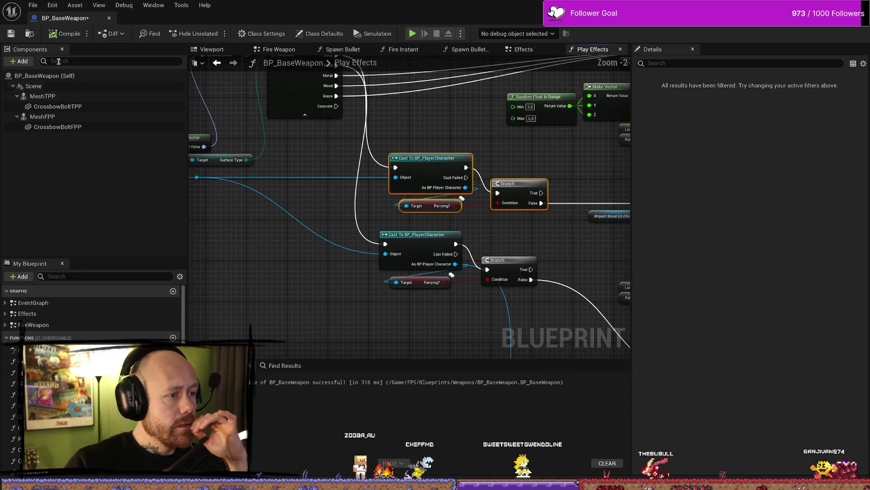
{"action": "left_click", "coordinate": [15, 34]}
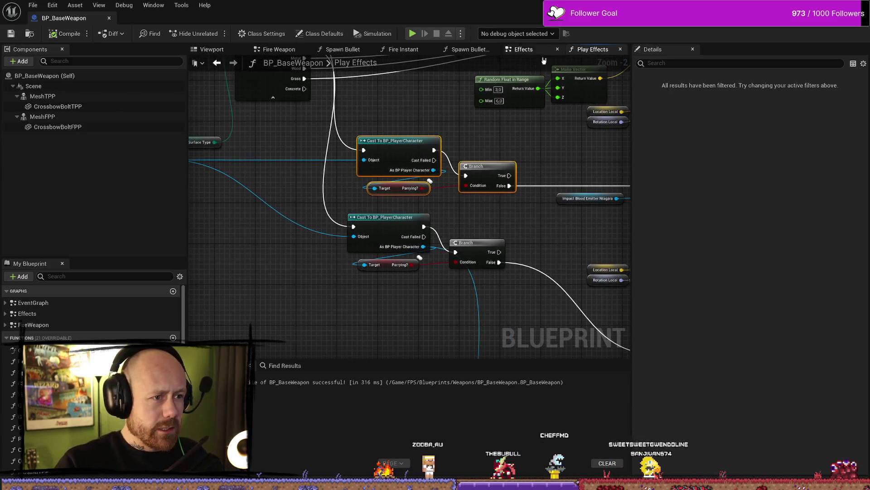
{"action": "key", "text": "alt+Left"}
{"action": "scroll", "coordinate": [468, 251], "scroll_direction": "down", "scroll_amount": 2}
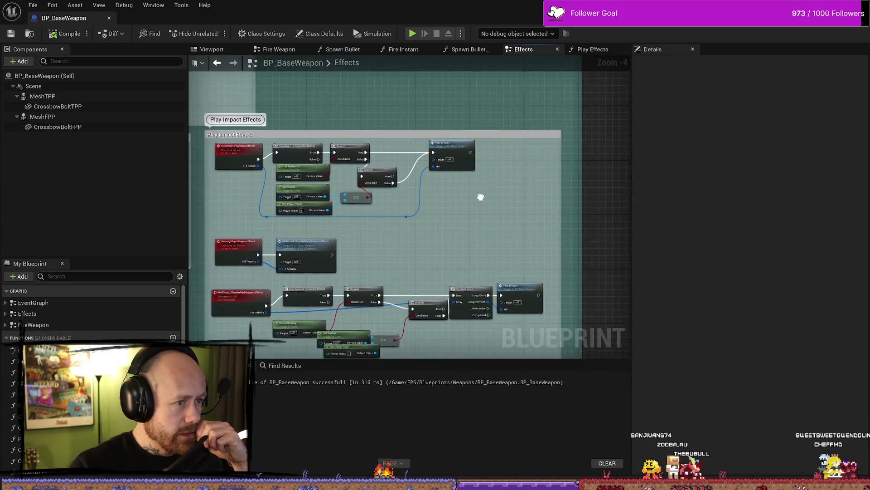
Survey the Play Effects graph, from the cast and branch nodes to Break Hit Result.
{"action": "scroll", "coordinate": [484, 179], "scroll_direction": "up", "scroll_amount": 1}
{"action": "double_click", "coordinate": [446, 139]}
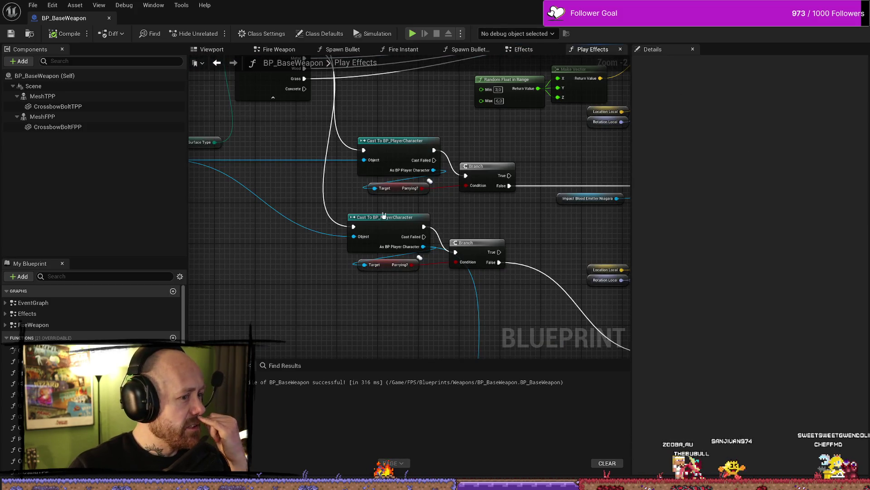
{"action": "left_click_drag", "start_coordinate": [274, 190], "coordinate": [537, 144]}
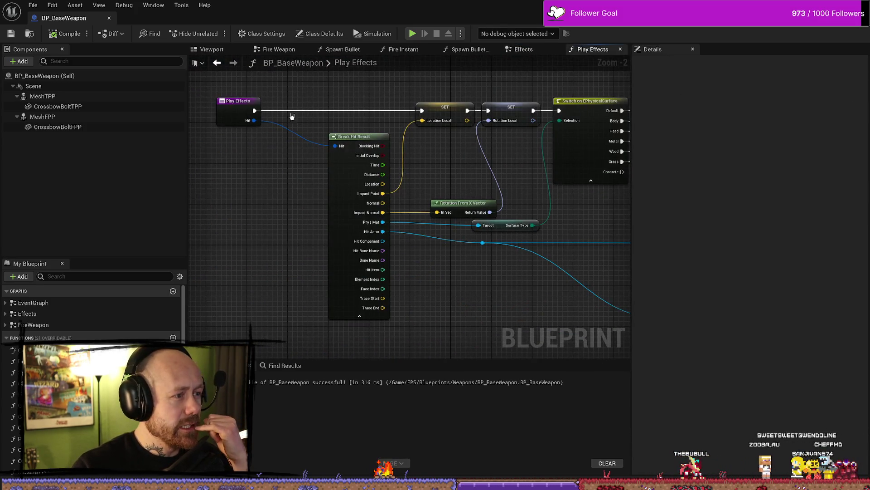
{"action": "left_click_drag", "start_coordinate": [329, 116], "coordinate": [251, 137]}
{"action": "mouse_move", "coordinate": [505, 266]}
{"action": "left_mouse_down"}
{"action": "mouse_move", "coordinate": [440, 225]}
{"action": "mouse_move", "coordinate": [460, 158]}
{"action": "left_mouse_up"}
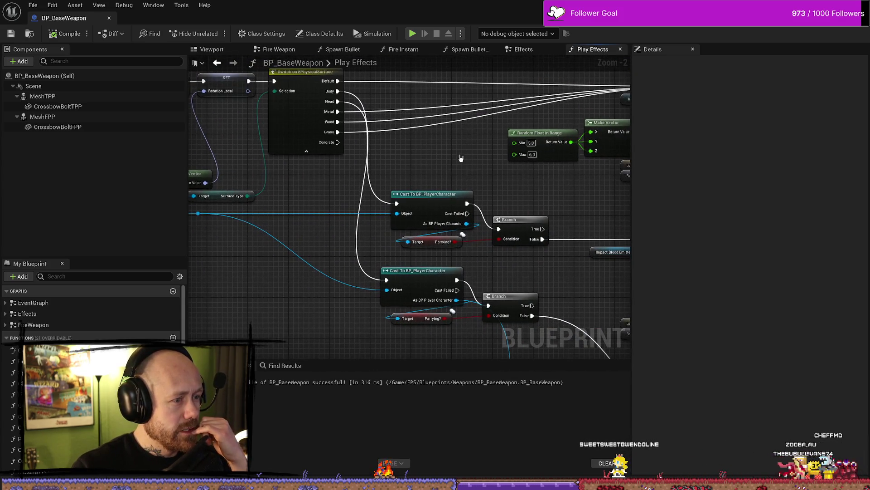
{"action": "left_click_drag", "start_coordinate": [496, 202], "coordinate": [399, 242]}
{"action": "left_click_drag", "start_coordinate": [541, 183], "coordinate": [503, 174]}
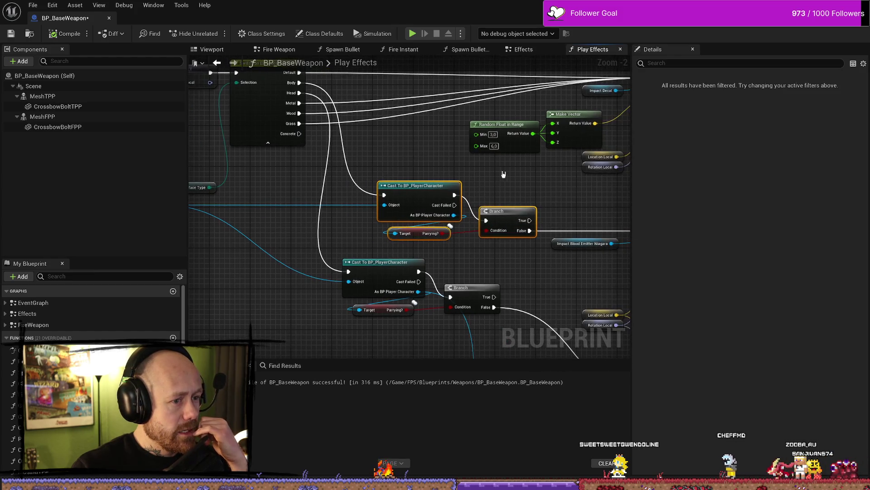
{"action": "mouse_move", "coordinate": [562, 181]}
{"action": "left_mouse_down"}
{"action": "mouse_move", "coordinate": [432, 179]}
{"action": "mouse_move", "coordinate": [472, 187]}
{"action": "left_mouse_up"}
{"action": "scroll", "coordinate": [431, 179], "scroll_direction": "down", "scroll_amount": 1}
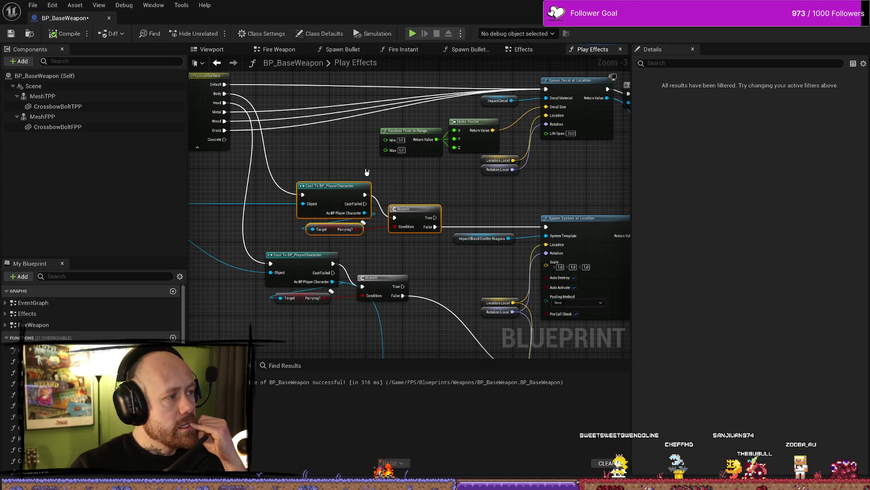
{"action": "left_click_drag", "start_coordinate": [339, 166], "coordinate": [371, 165]}
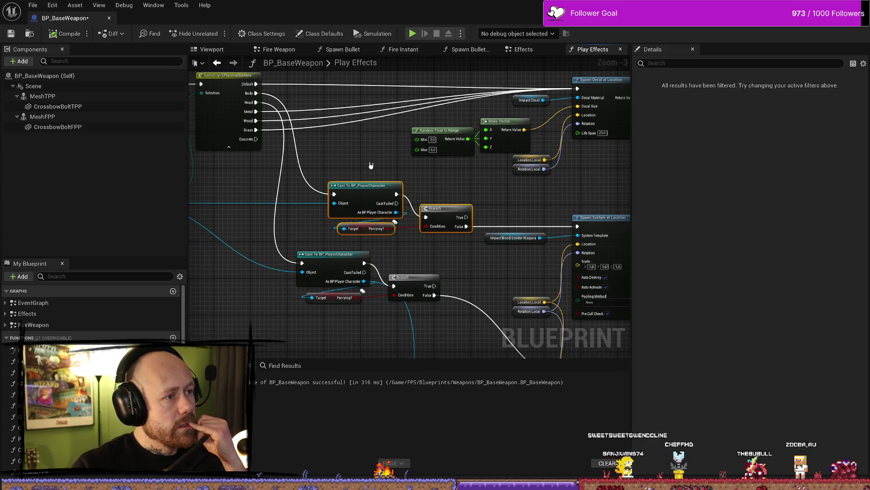
{"action": "scroll", "coordinate": [368, 159], "scroll_direction": "down", "scroll_amount": 1}
{"action": "scroll", "coordinate": [340, 175], "scroll_direction": "up", "scroll_amount": 2}
{"action": "left_click_drag", "start_coordinate": [166, 177], "coordinate": [293, 177]}
{"action": "scroll", "coordinate": [293, 178], "scroll_direction": "down", "scroll_amount": 1}
{"action": "mouse_move", "coordinate": [172, 149]}
{"action": "left_mouse_down"}
{"action": "mouse_move", "coordinate": [350, 149]}
{"action": "mouse_move", "coordinate": [420, 194]}
{"action": "left_mouse_up"}
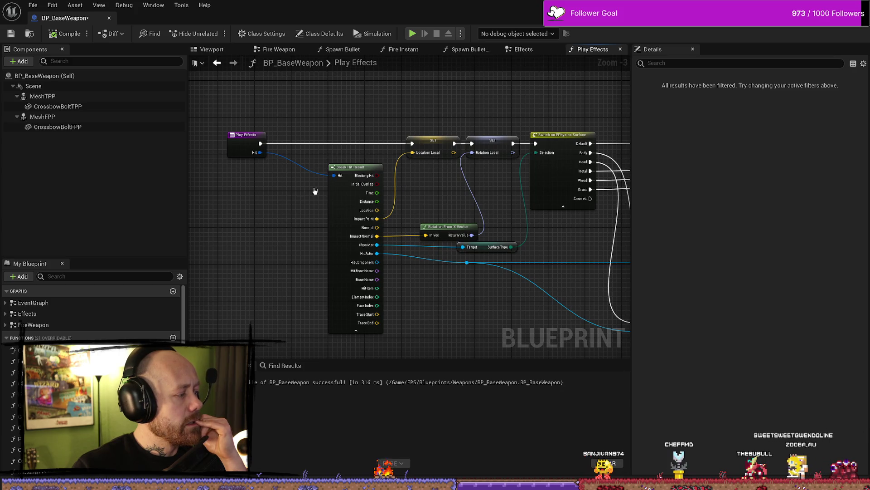
Move the Play Effects entry node and the Break Hit Result node further left.
{"action": "left_click_drag", "start_coordinate": [331, 187], "coordinate": [356, 191]}
{"action": "left_click_drag", "start_coordinate": [295, 136], "coordinate": [217, 138]}
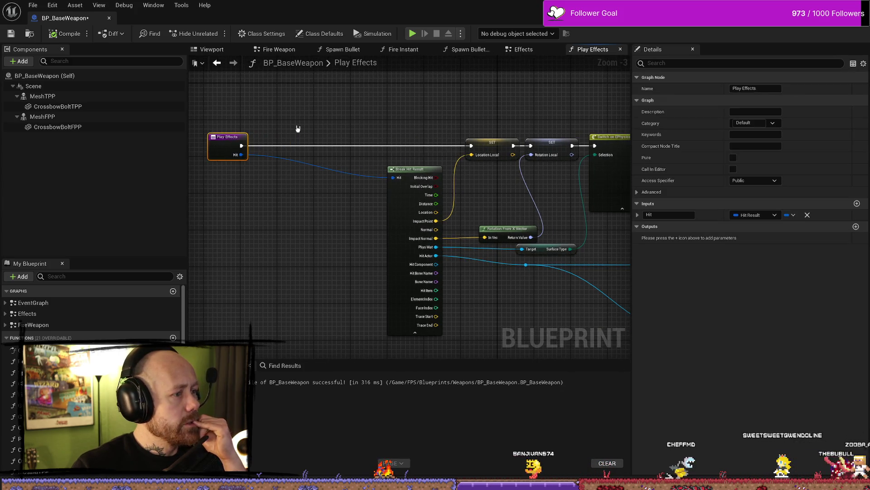
{"action": "left_click", "coordinate": [353, 127]}
{"action": "left_click_drag", "start_coordinate": [406, 171], "coordinate": [296, 171]}
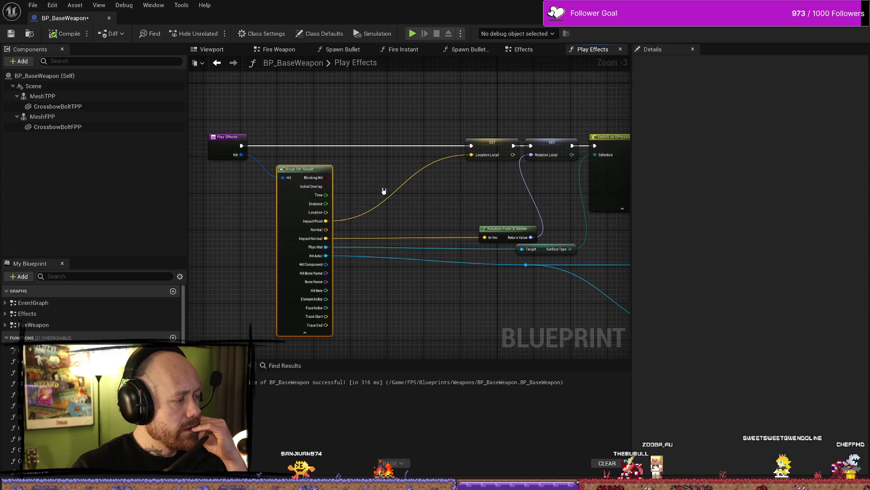
{"action": "right_click", "coordinate": [442, 190]}
Select the existing Cast to BP_PlayerCharacter, Branch and Parrying? nodes.
{"action": "key", "text": "Escape"}
{"action": "right_click", "coordinate": [354, 187]}
{"action": "left_click", "coordinate": [395, 118]}
{"action": "left_click_drag", "start_coordinate": [440, 181], "coordinate": [255, 175]}
{"action": "left_click_drag", "start_coordinate": [560, 229], "coordinate": [514, 206]}
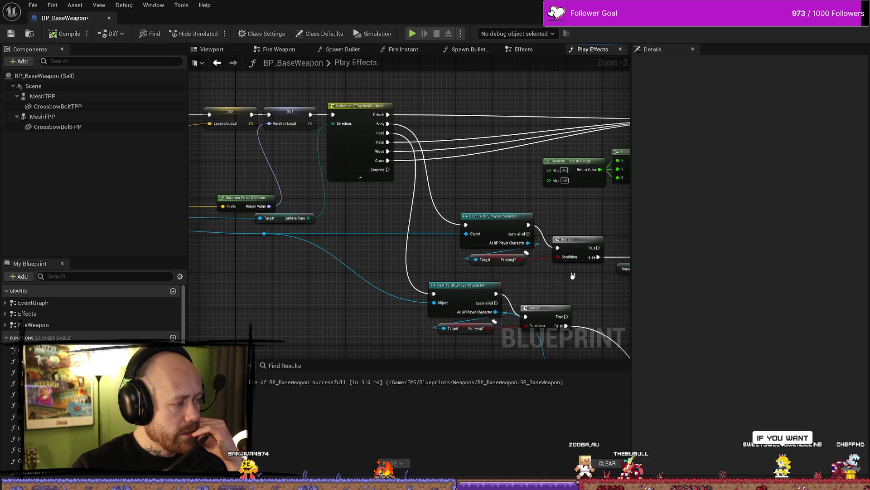
{"action": "mouse_move", "coordinate": [575, 275]}
{"action": "left_mouse_down"}
{"action": "mouse_move", "coordinate": [463, 213]}
{"action": "mouse_move", "coordinate": [414, 203]}
{"action": "mouse_move", "coordinate": [414, 143]}
{"action": "left_mouse_up"}
Paste the parry check above Play Effects, wiring Hit Actor to Object and False onward.
{"action": "key", "text": "ctrl+v"}
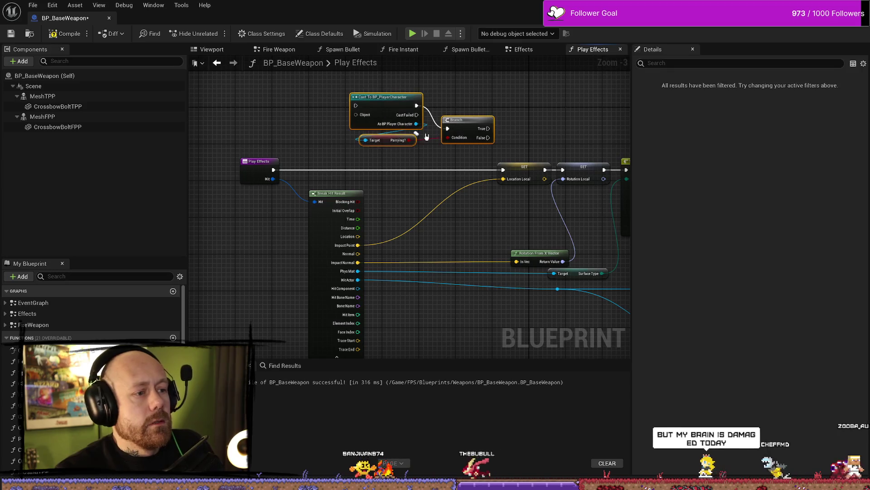
{"action": "mouse_move", "coordinate": [276, 172]}
{"action": "left_mouse_down"}
{"action": "mouse_move", "coordinate": [327, 137]}
{"action": "mouse_move", "coordinate": [262, 173]}
{"action": "mouse_move", "coordinate": [355, 105]}
{"action": "left_mouse_up"}
{"action": "mouse_move", "coordinate": [488, 137]}
{"action": "left_mouse_down"}
{"action": "mouse_move", "coordinate": [503, 169]}
{"action": "mouse_move", "coordinate": [426, 165]}
{"action": "left_mouse_up"}
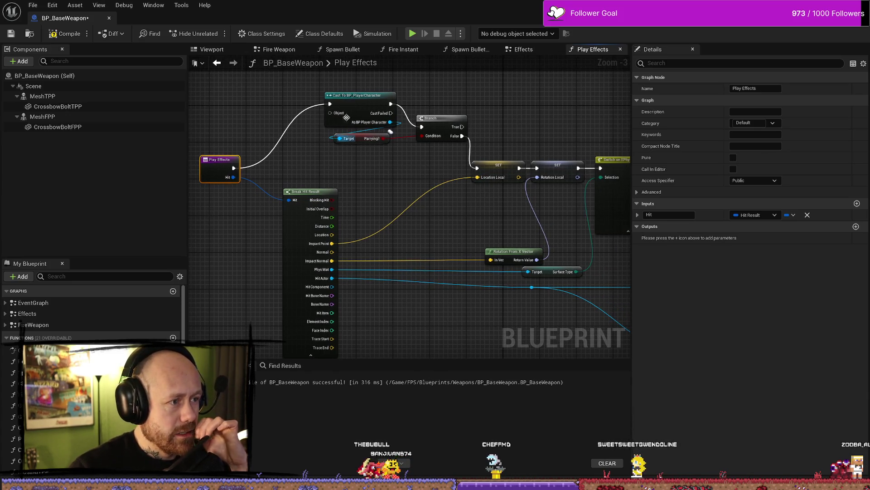
{"action": "mouse_move", "coordinate": [333, 278]}
{"action": "left_mouse_down"}
{"action": "mouse_move", "coordinate": [369, 264]}
{"action": "mouse_move", "coordinate": [330, 113]}
{"action": "left_mouse_up"}
{"action": "left_click", "coordinate": [63, 34]}
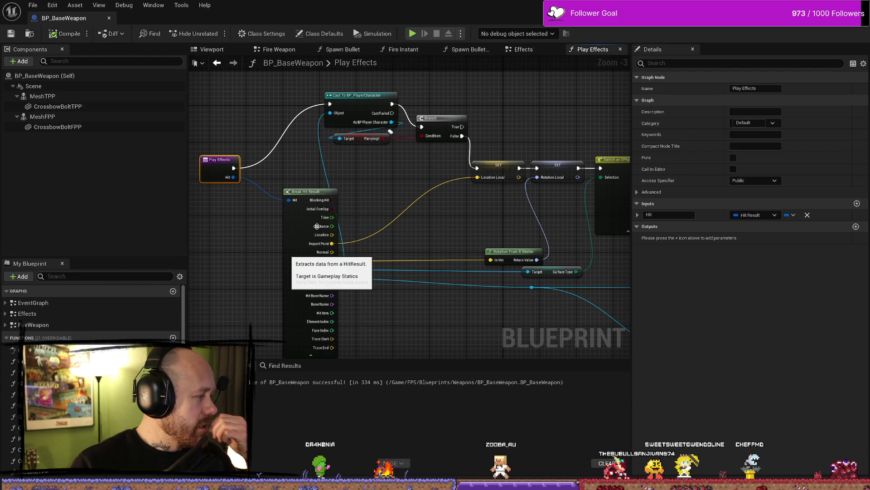
Pan slightly across the compiled Play Effects graph to review the new parry check.
{"action": "left_click_drag", "start_coordinate": [367, 169], "coordinate": [397, 193]}
Recompile BP_BaseWeapon and save all modified assets with File > Save All.
{"action": "left_click", "coordinate": [471, 112]}
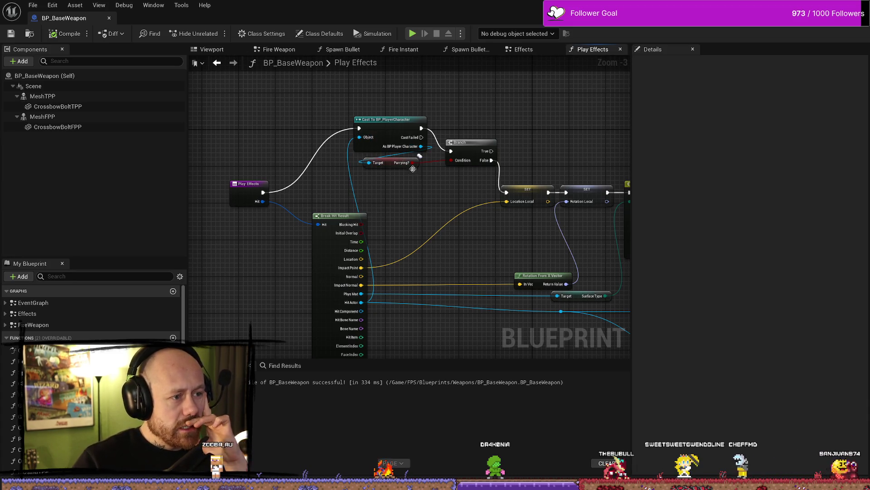
{"action": "left_click_drag", "start_coordinate": [447, 169], "coordinate": [394, 159]}
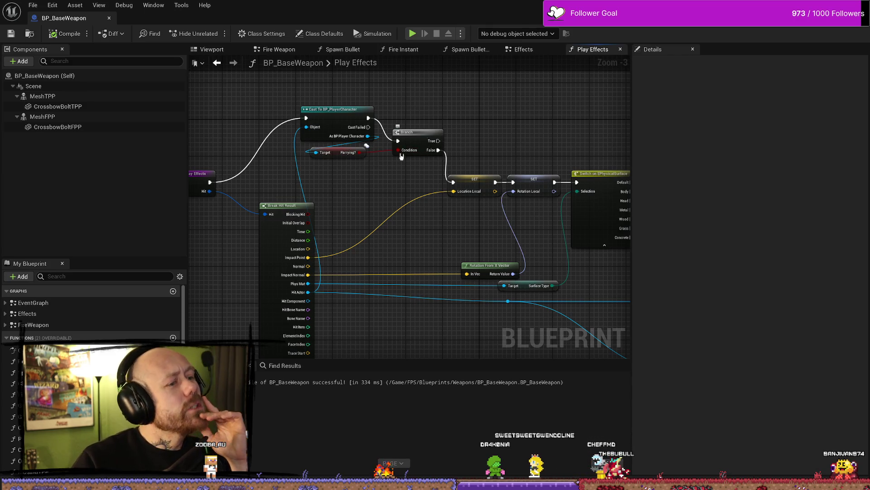
{"action": "mouse_move", "coordinate": [443, 149]}
{"action": "left_mouse_down"}
{"action": "mouse_move", "coordinate": [340, 134]}
{"action": "mouse_move", "coordinate": [458, 154]}
{"action": "left_mouse_up"}
{"action": "left_click", "coordinate": [60, 35]}
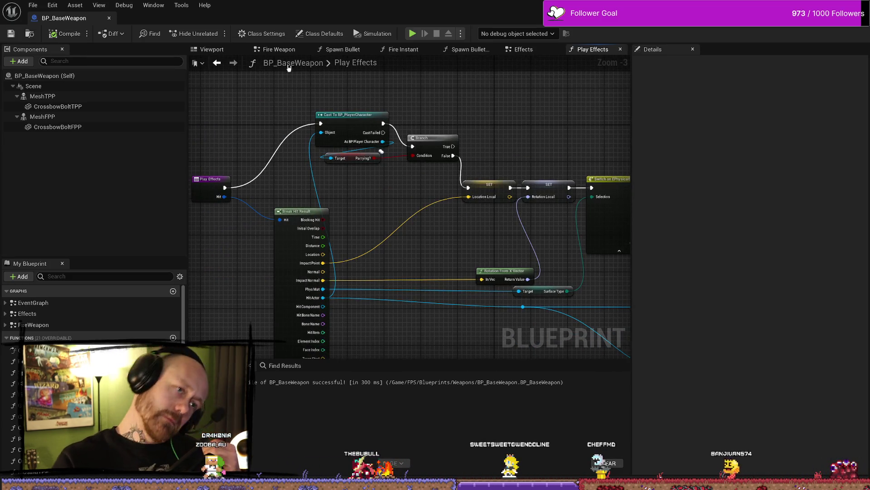
{"action": "double_click", "coordinate": [367, 60]}
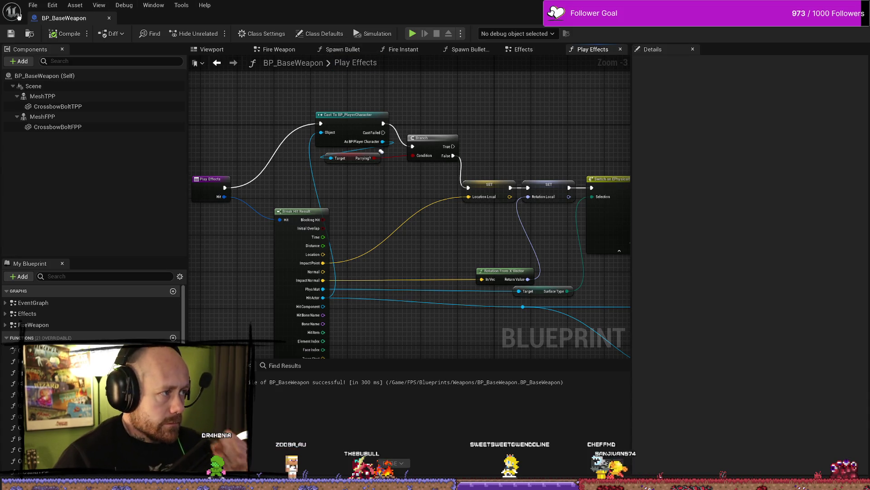
{"action": "left_click", "coordinate": [32, 5]}
{"action": "left_click", "coordinate": [73, 56]}
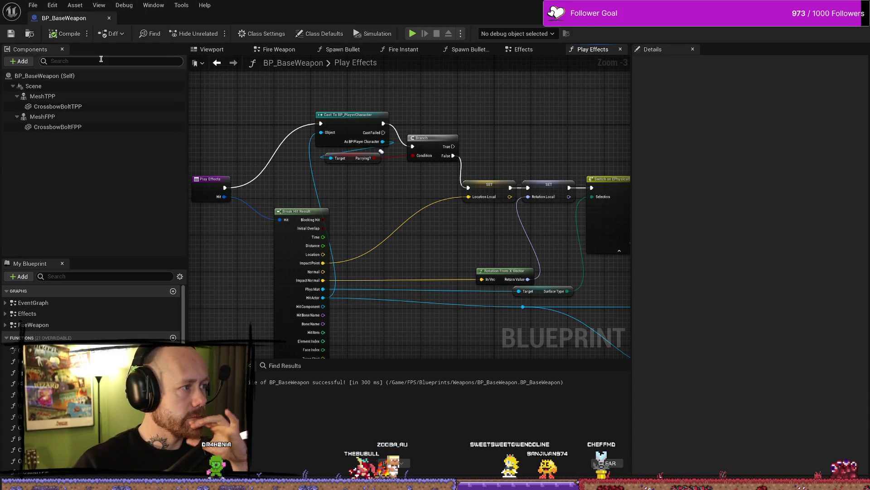
Select and inspect both Parrying? cast-and-branch groups, then return to the level editor.
{"action": "left_click_drag", "start_coordinate": [601, 182], "coordinate": [334, 142]}
{"action": "mouse_move", "coordinate": [468, 221]}
{"action": "left_mouse_down"}
{"action": "mouse_move", "coordinate": [383, 217]}
{"action": "mouse_move", "coordinate": [395, 139]}
{"action": "left_mouse_up"}
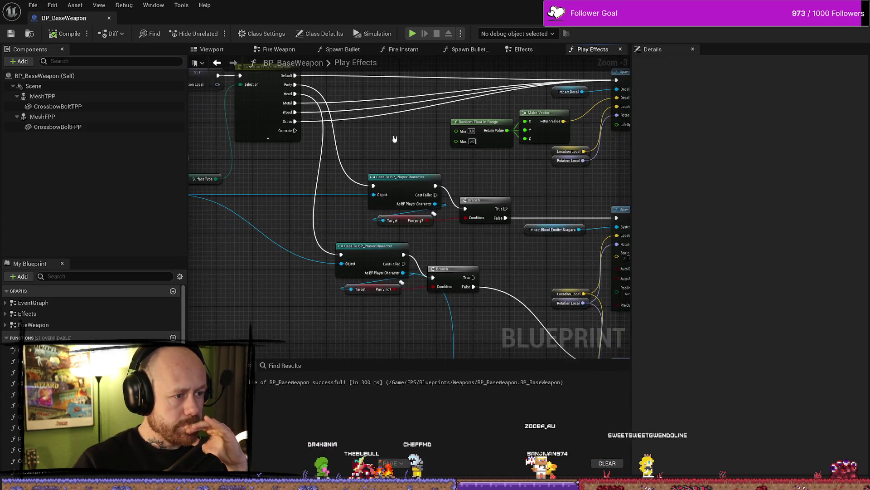
{"action": "mouse_move", "coordinate": [338, 170]}
{"action": "left_mouse_down"}
{"action": "mouse_move", "coordinate": [427, 272]}
{"action": "mouse_move", "coordinate": [489, 291]}
{"action": "mouse_move", "coordinate": [489, 323]}
{"action": "mouse_move", "coordinate": [442, 272]}
{"action": "mouse_move", "coordinate": [430, 281]}
{"action": "left_mouse_up"}
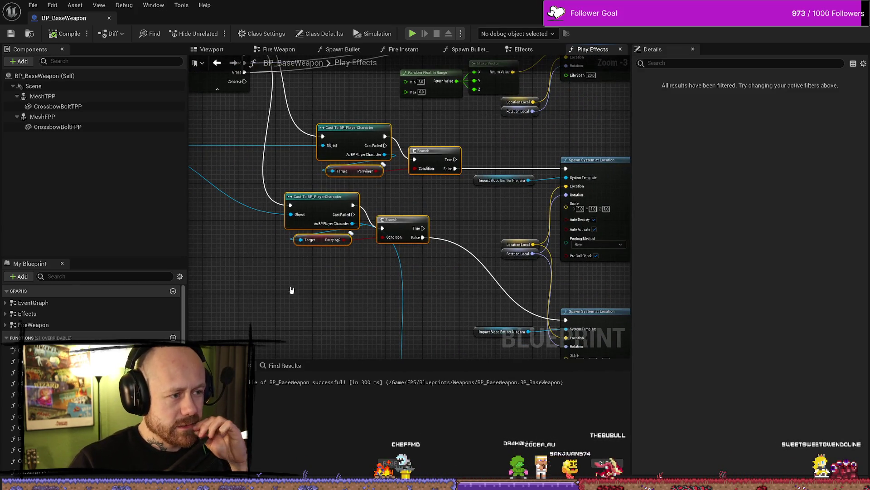
{"action": "scroll", "coordinate": [470, 235], "scroll_direction": "down", "scroll_amount": 2}
{"action": "left_click_drag", "start_coordinate": [470, 235], "coordinate": [398, 184]}
{"action": "scroll", "coordinate": [398, 184], "scroll_direction": "up", "scroll_amount": 3}
{"action": "left_click_drag", "start_coordinate": [434, 128], "coordinate": [323, 221]}
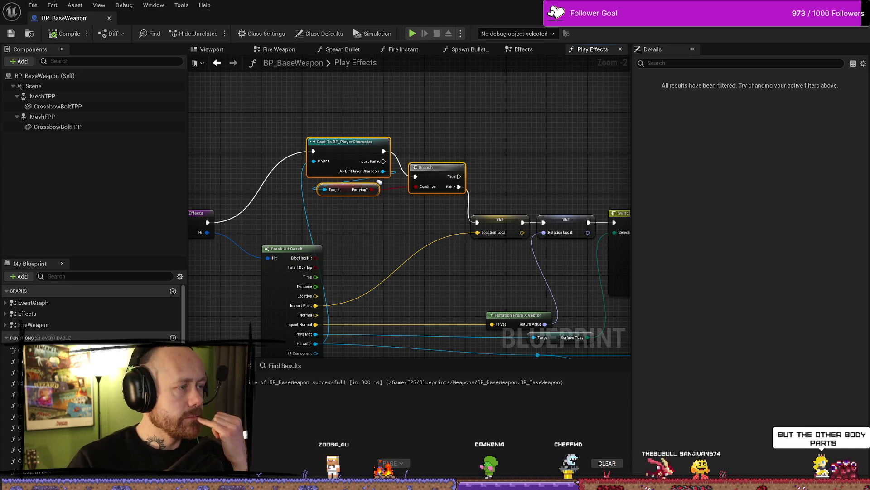
{"action": "key", "text": "alt+Tab"}
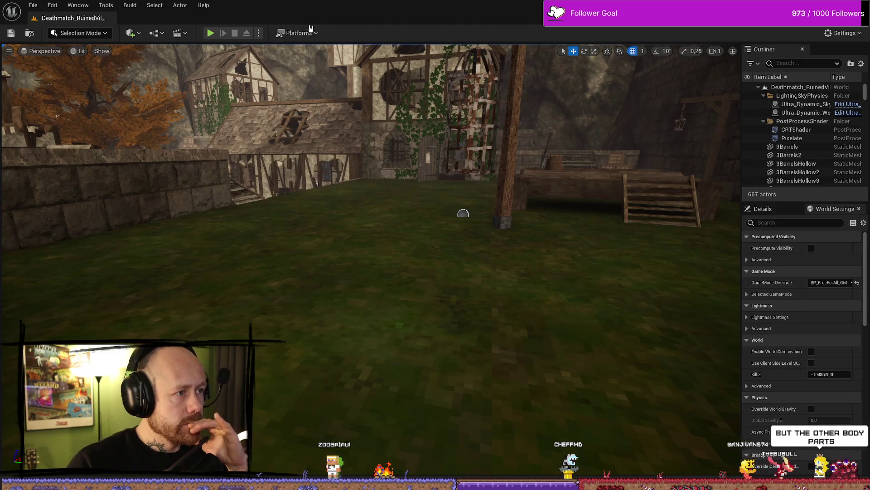
Package the project for Windows into the Windows output folder and show the Content Drawer.
{"action": "left_click", "coordinate": [297, 33]}
{"action": "mouse_move", "coordinate": [340, 168]}
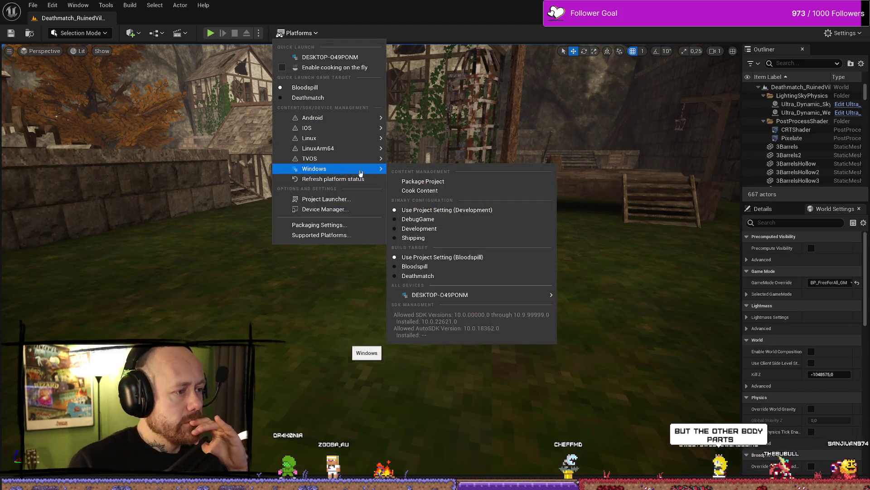
{"action": "left_click", "coordinate": [428, 182]}
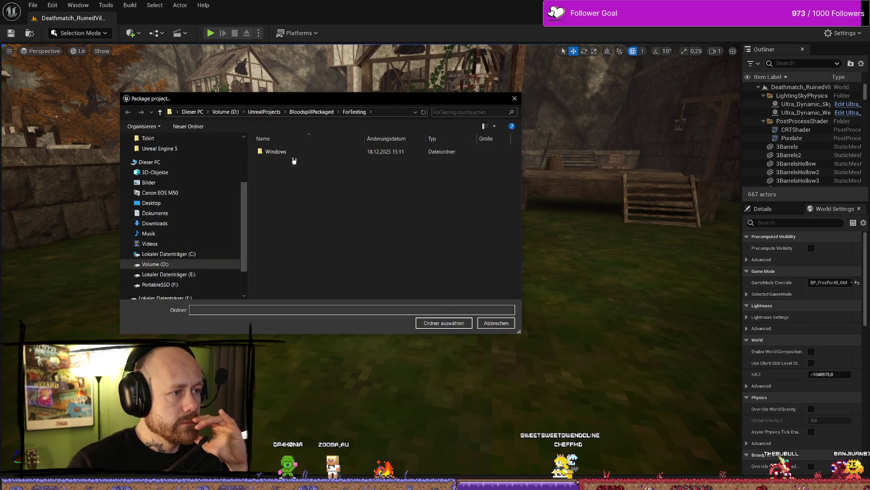
{"action": "left_click", "coordinate": [295, 152]}
{"action": "left_click", "coordinate": [445, 323]}
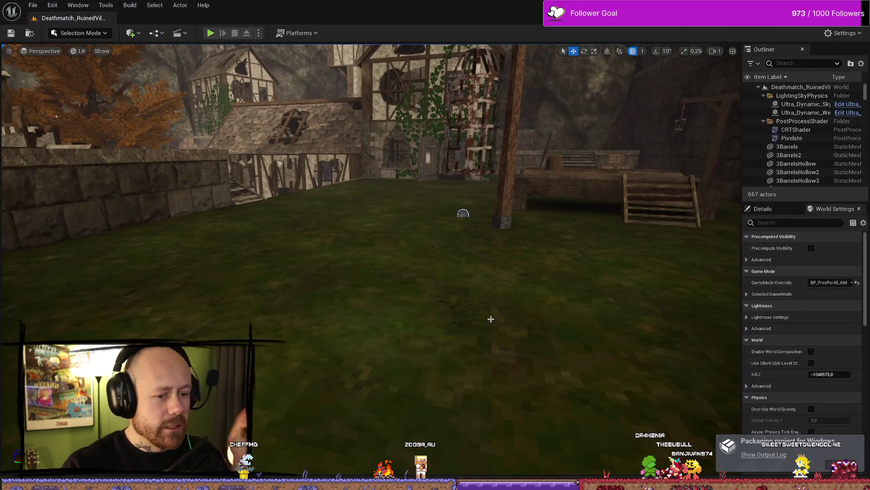
{"action": "key", "text": "ctrl+space"}
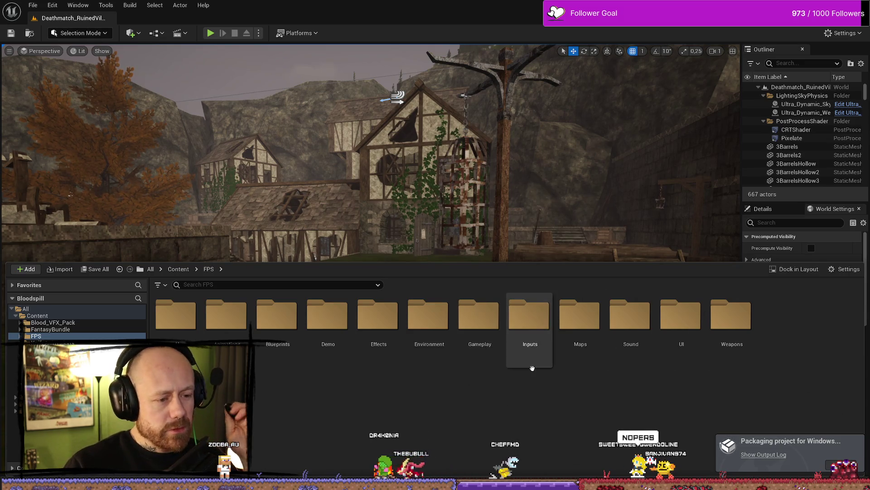
{"action": "left_click", "coordinate": [239, 282]}
{"action": "type", "text": "base"}
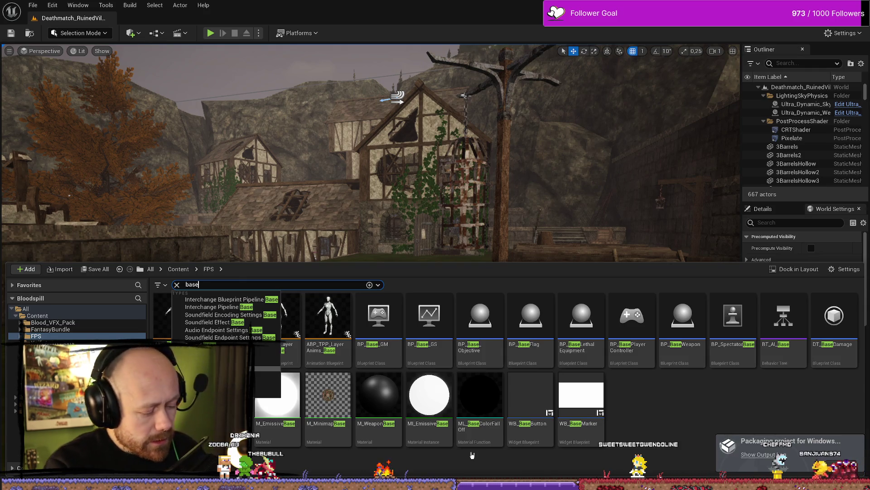
{"action": "type", "text": "weap"}
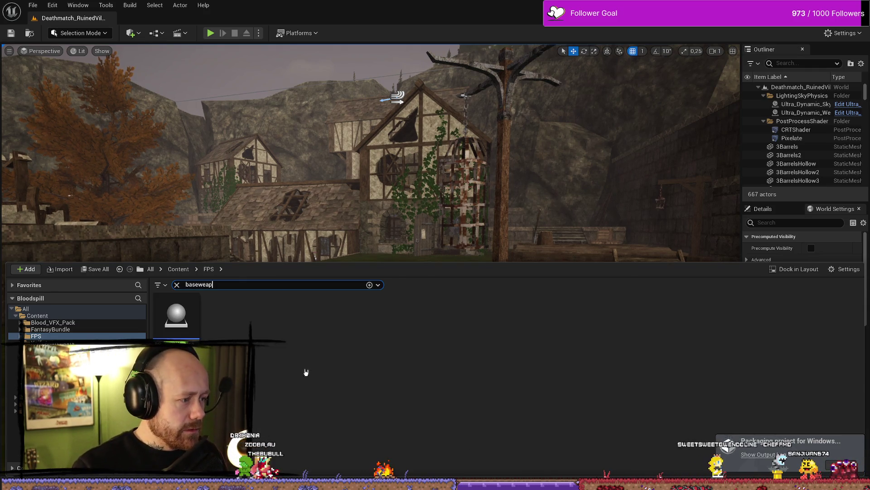
{"action": "double_click", "coordinate": [176, 315]}
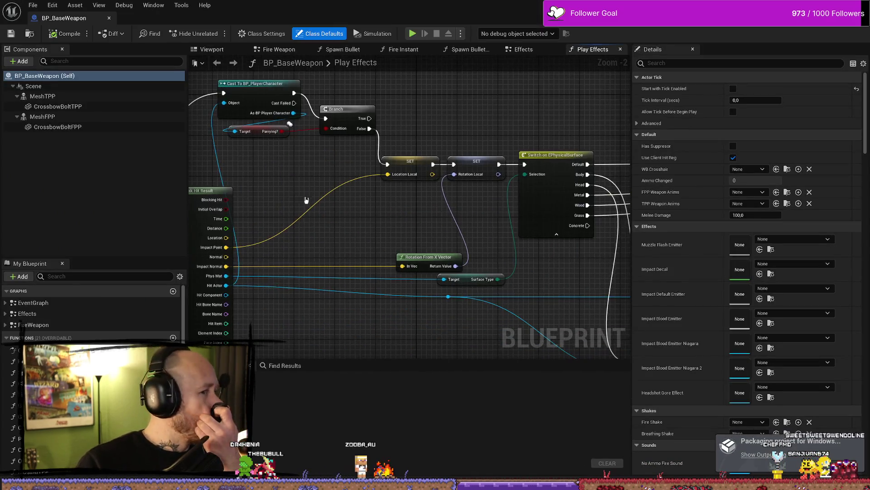
{"action": "scroll", "coordinate": [492, 224], "scroll_direction": "up", "scroll_amount": 2}
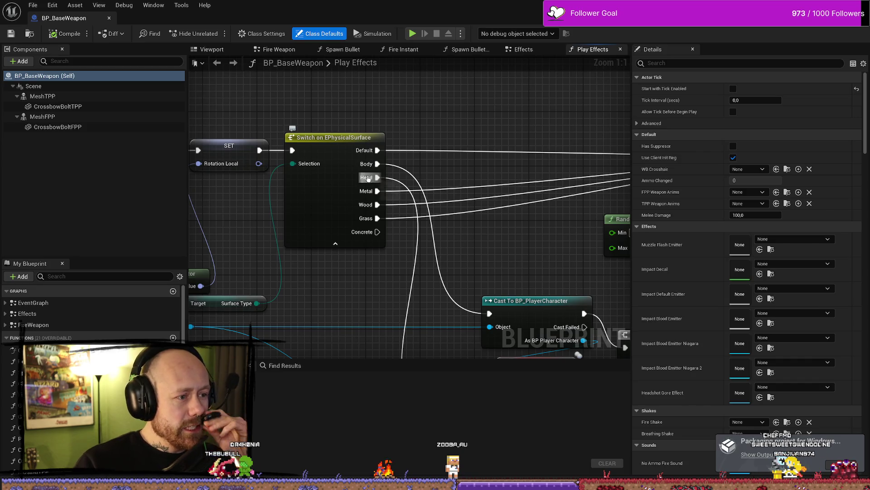
{"action": "mouse_move", "coordinate": [521, 253]}
{"action": "left_mouse_down"}
{"action": "mouse_move", "coordinate": [501, 147]}
{"action": "mouse_move", "coordinate": [465, 345]}
{"action": "left_mouse_up"}
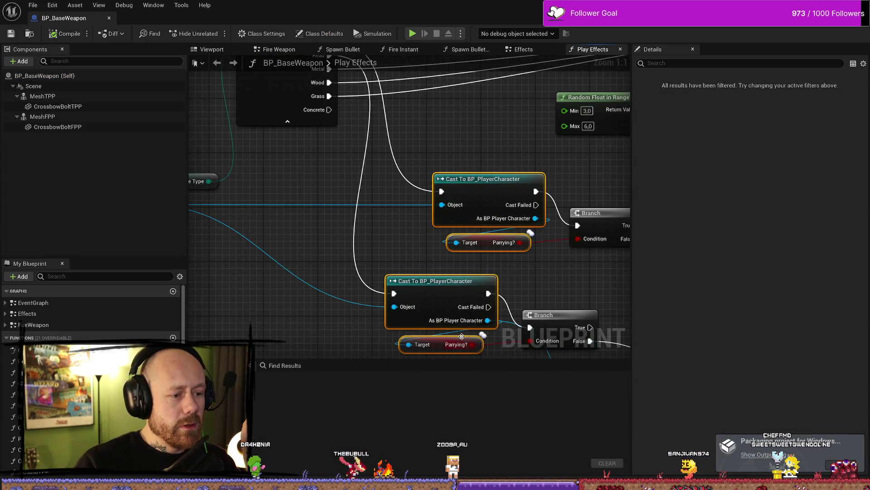
{"action": "left_click_drag", "start_coordinate": [408, 159], "coordinate": [427, 270]}
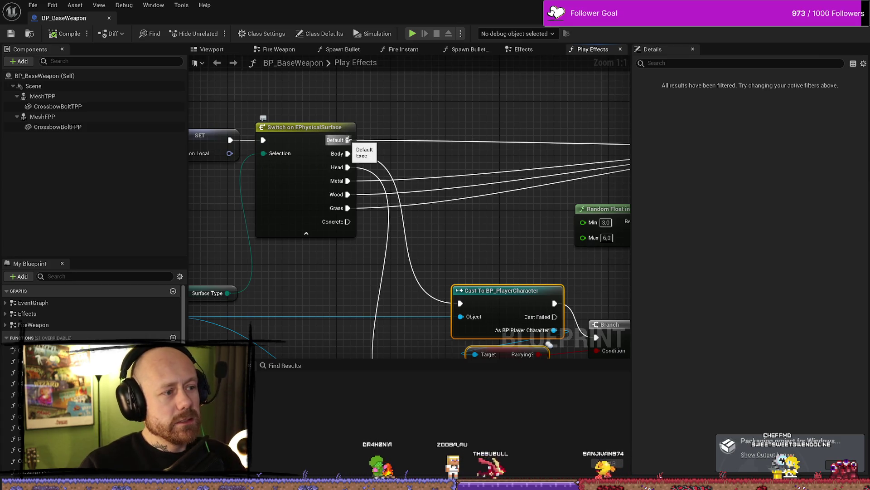
{"action": "scroll", "coordinate": [482, 135], "scroll_direction": "down", "scroll_amount": 2}
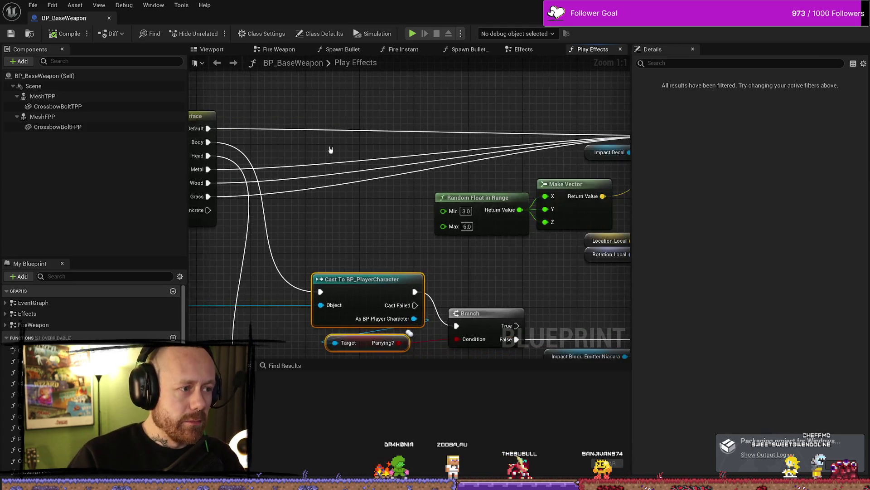
{"action": "scroll", "coordinate": [259, 180], "scroll_direction": "up", "scroll_amount": 2}
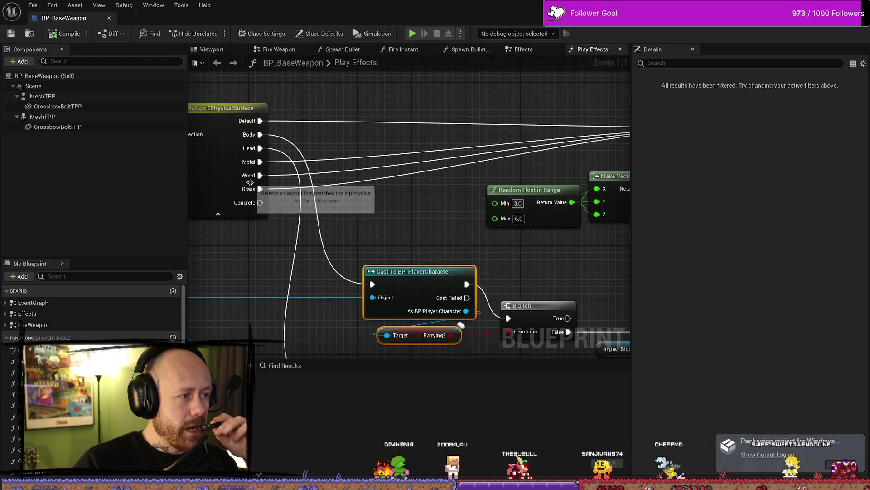
{"action": "scroll", "coordinate": [256, 194], "scroll_direction": "down", "scroll_amount": 2}
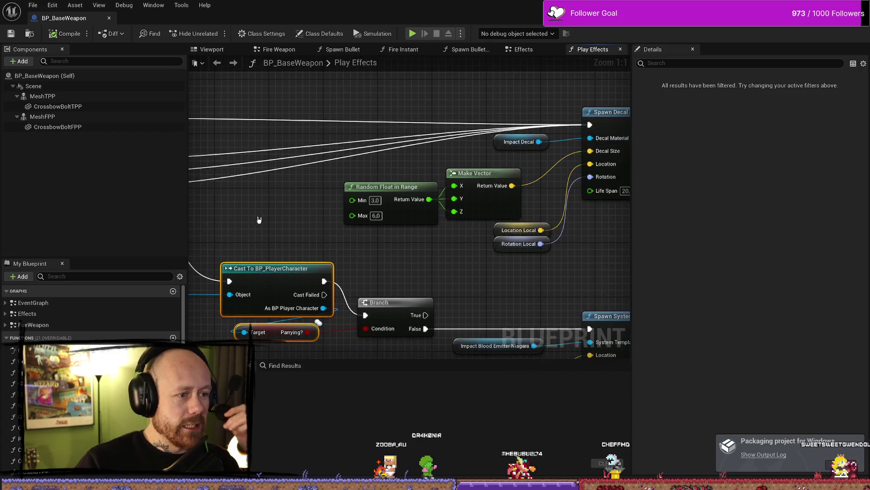
{"action": "scroll", "coordinate": [376, 140], "scroll_direction": "up", "scroll_amount": 2}
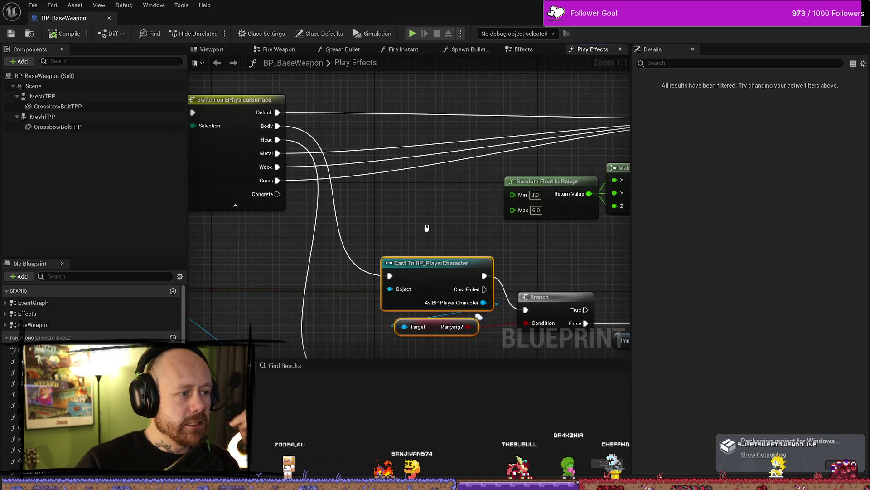
{"action": "scroll", "coordinate": [311, 171], "scroll_direction": "down", "scroll_amount": 2}
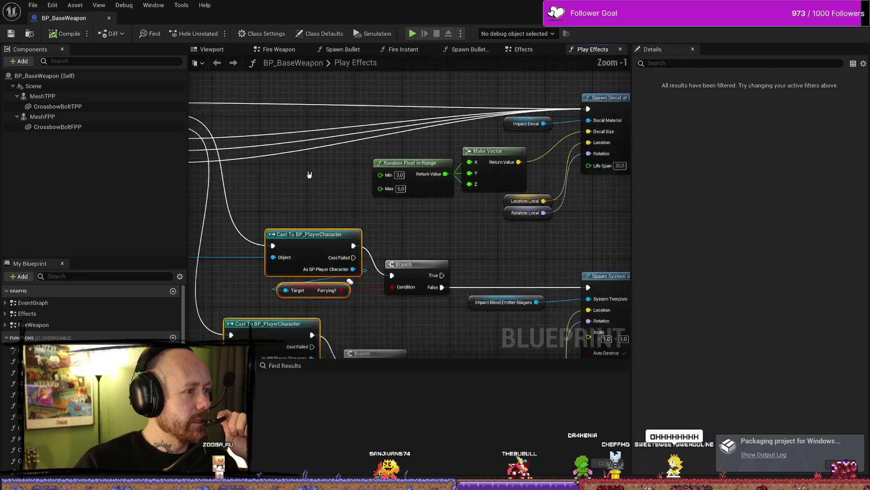
{"action": "mouse_move", "coordinate": [571, 202]}
{"action": "left_mouse_down"}
{"action": "mouse_move", "coordinate": [389, 182]}
{"action": "mouse_move", "coordinate": [492, 169]}
{"action": "left_mouse_up"}
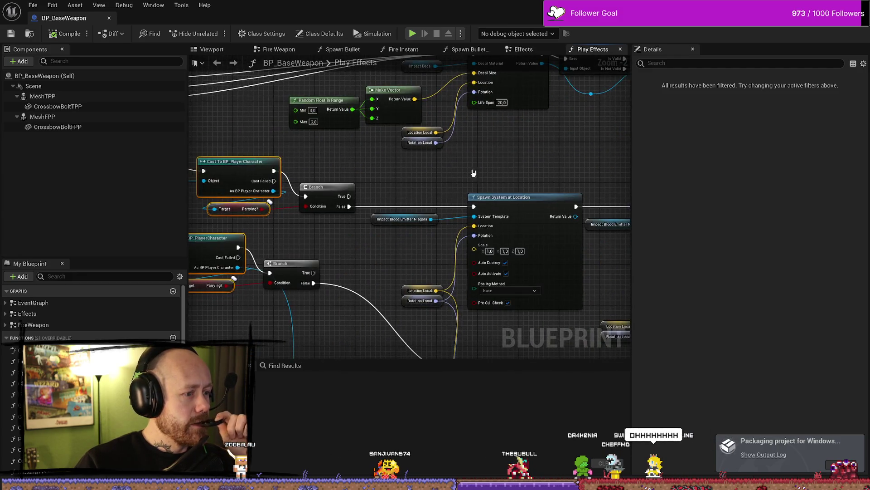
{"action": "mouse_move", "coordinate": [387, 191]}
{"action": "left_mouse_down"}
{"action": "mouse_move", "coordinate": [302, 147]}
{"action": "mouse_move", "coordinate": [386, 199]}
{"action": "mouse_move", "coordinate": [431, 200]}
{"action": "mouse_move", "coordinate": [498, 228]}
{"action": "mouse_move", "coordinate": [379, 227]}
{"action": "mouse_move", "coordinate": [443, 249]}
{"action": "mouse_move", "coordinate": [345, 150]}
{"action": "left_mouse_up"}
{"action": "scroll", "coordinate": [302, 147], "scroll_direction": "down", "scroll_amount": 1}
{"action": "left_click_drag", "start_coordinate": [349, 189], "coordinate": [458, 304]}
{"action": "left_click_drag", "start_coordinate": [307, 62], "coordinate": [319, 148]}
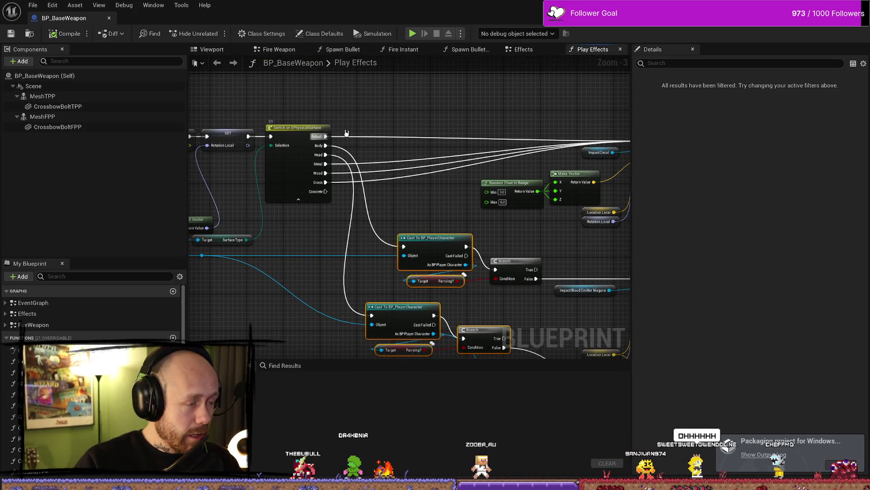
{"action": "left_click_drag", "start_coordinate": [418, 210], "coordinate": [418, 334]}
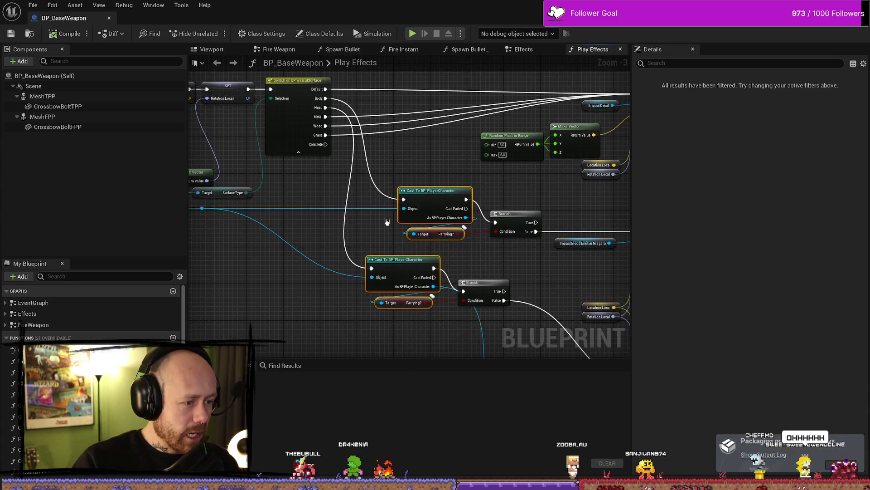
{"action": "left_click_drag", "start_coordinate": [387, 232], "coordinate": [399, 226]}
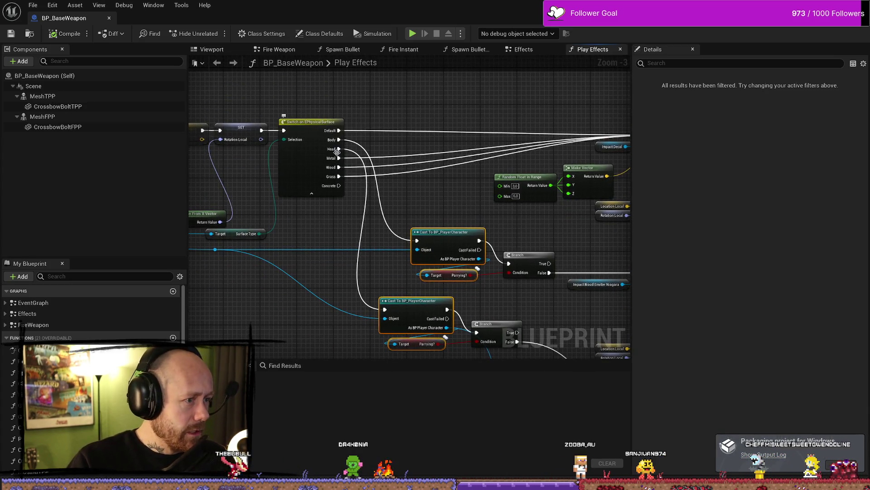
{"action": "mouse_move", "coordinate": [307, 260]}
{"action": "left_mouse_down"}
{"action": "mouse_move", "coordinate": [407, 254]}
{"action": "mouse_move", "coordinate": [352, 241]}
{"action": "mouse_move", "coordinate": [306, 190]}
{"action": "mouse_move", "coordinate": [267, 196]}
{"action": "left_mouse_up"}
{"action": "mouse_move", "coordinate": [321, 117]}
{"action": "left_mouse_down"}
{"action": "mouse_move", "coordinate": [340, 101]}
{"action": "mouse_move", "coordinate": [270, 199]}
{"action": "left_mouse_up"}
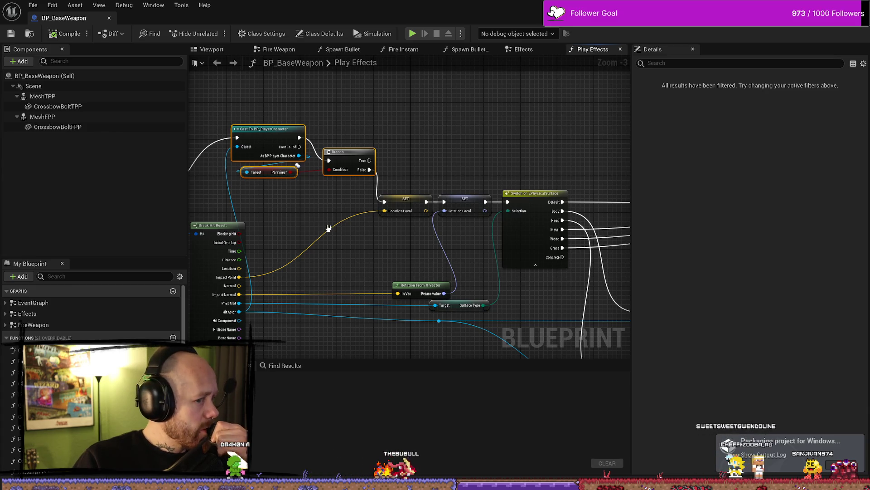
{"action": "mouse_move", "coordinate": [306, 213]}
{"action": "left_mouse_down"}
{"action": "mouse_move", "coordinate": [345, 202]}
{"action": "mouse_move", "coordinate": [349, 191]}
{"action": "left_mouse_up"}
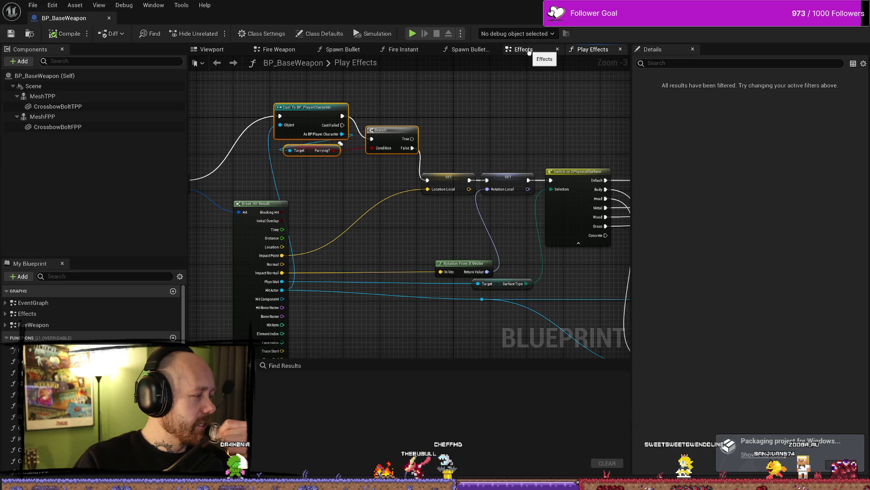
{"action": "left_click_drag", "start_coordinate": [348, 203], "coordinate": [420, 182]}
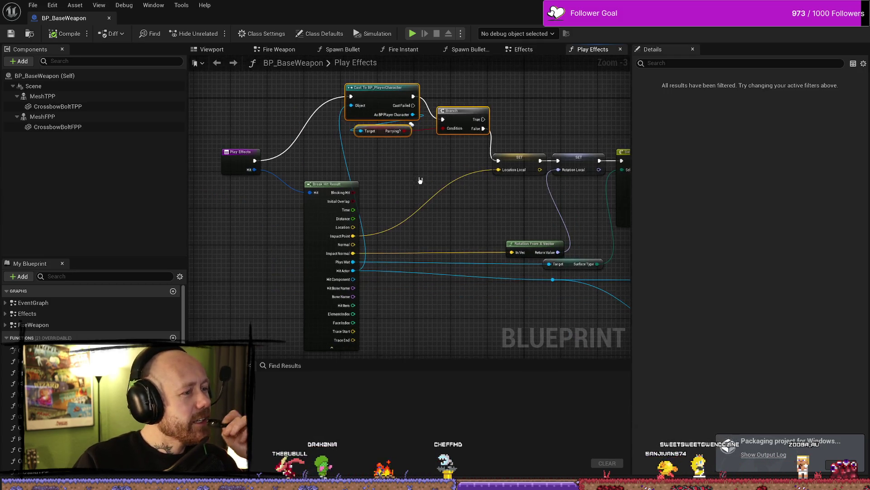
Wire Play Effects directly to SET Location Local and delete the first Parrying? check nodes.
{"action": "left_click", "coordinate": [607, 463]}
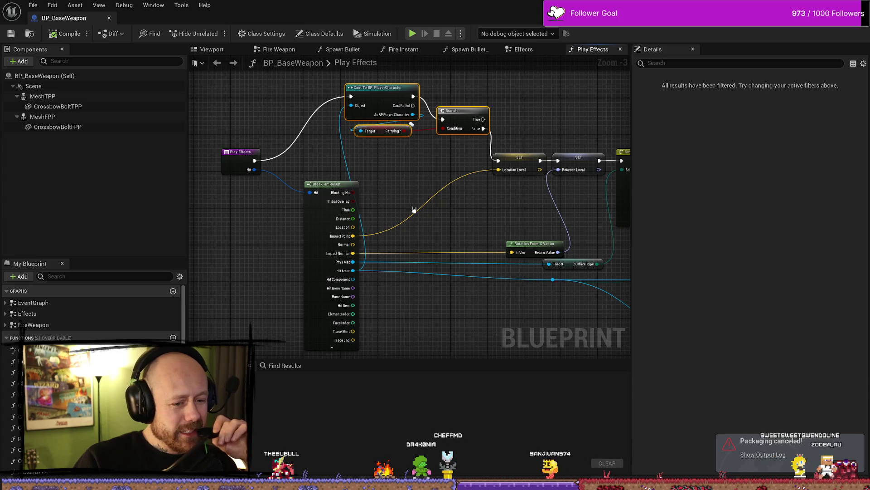
{"action": "left_click_drag", "start_coordinate": [330, 156], "coordinate": [315, 180]}
{"action": "left_click_drag", "start_coordinate": [240, 183], "coordinate": [484, 184]}
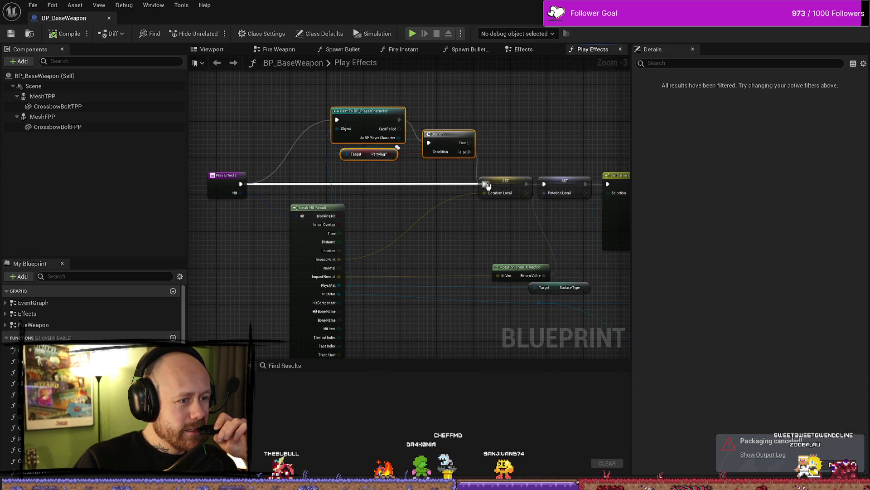
{"action": "mouse_move", "coordinate": [501, 108]}
{"action": "left_mouse_down"}
{"action": "mouse_move", "coordinate": [326, 150]}
{"action": "mouse_move", "coordinate": [325, 158]}
{"action": "left_mouse_up"}
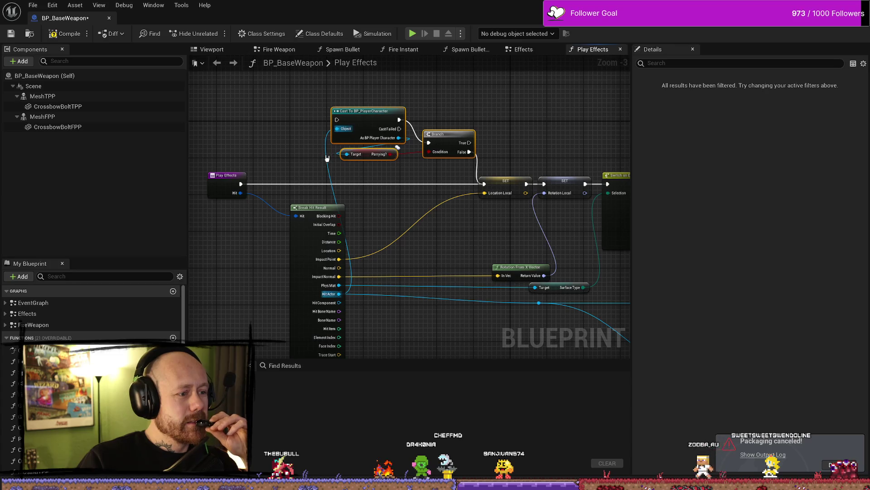
{"action": "key", "text": "Delete"}
Realign the entry and Break Hit Result nodes, save, then search the Content Drawer for 'baseweap'.
{"action": "left_click_drag", "start_coordinate": [350, 140], "coordinate": [207, 265]}
{"action": "left_click_drag", "start_coordinate": [224, 175], "coordinate": [330, 175]}
{"action": "left_click", "coordinate": [456, 182]}
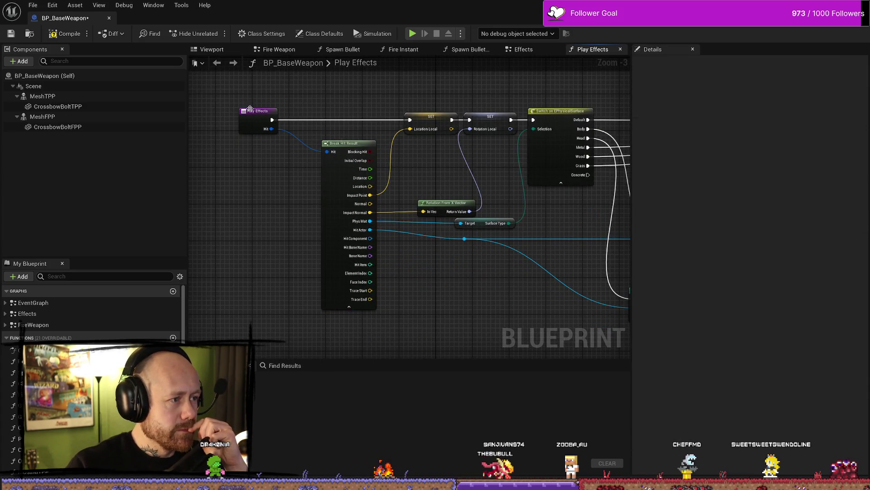
{"action": "left_click_drag", "start_coordinate": [250, 109], "coordinate": [266, 109]}
{"action": "key", "text": "ctrl+s"}
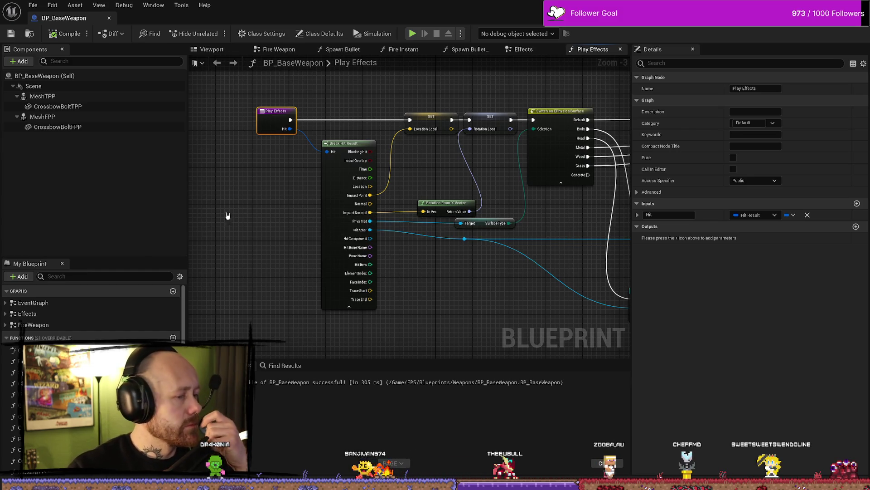
{"action": "mouse_move", "coordinate": [418, 154]}
{"action": "left_mouse_down"}
{"action": "mouse_move", "coordinate": [414, 163]}
{"action": "mouse_move", "coordinate": [354, 157]}
{"action": "left_mouse_up"}
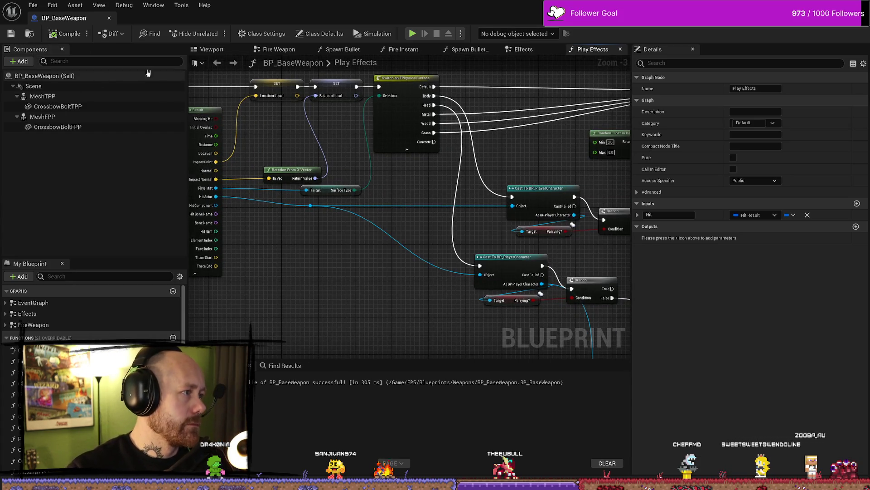
{"action": "key", "text": "ctrl+space"}
{"action": "type", "text": "baseweap"}
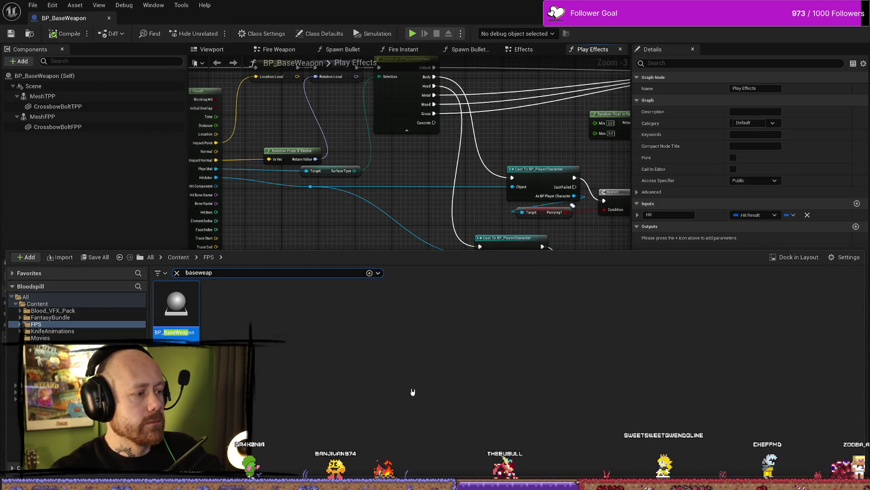
In the Effects graph, find references to the Play Effects call in Play Impact Effects.
{"action": "left_click", "coordinate": [522, 51]}
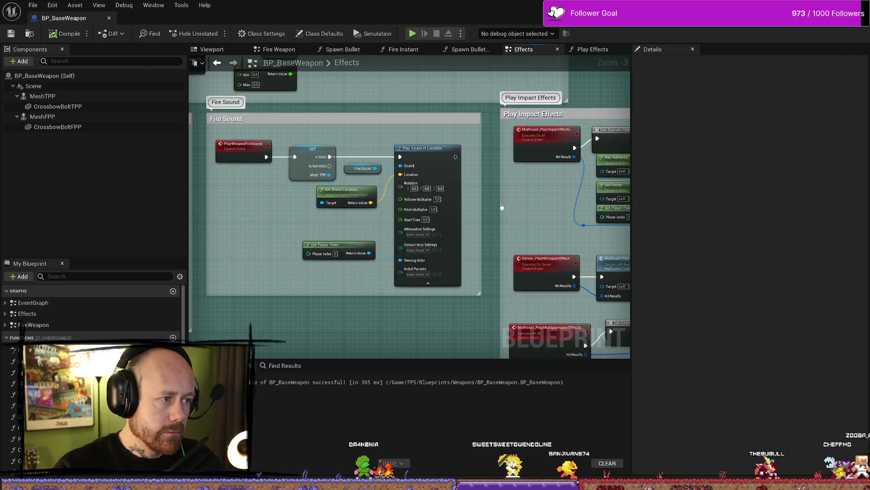
{"action": "scroll", "coordinate": [579, 247], "scroll_direction": "down", "scroll_amount": 2}
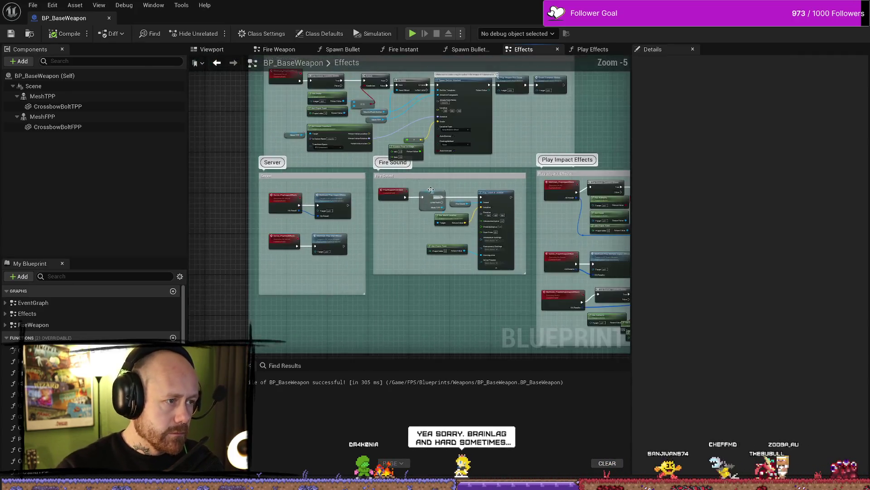
{"action": "left_click_drag", "start_coordinate": [367, 145], "coordinate": [396, 216]}
{"action": "scroll", "coordinate": [394, 132], "scroll_direction": "up", "scroll_amount": 1}
{"action": "scroll", "coordinate": [386, 192], "scroll_direction": "up", "scroll_amount": 1}
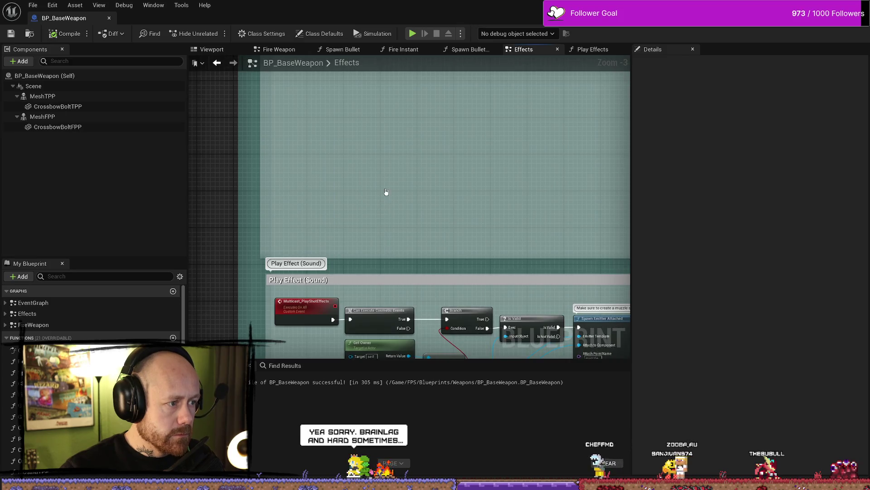
{"action": "scroll", "coordinate": [428, 162], "scroll_direction": "down", "scroll_amount": 2}
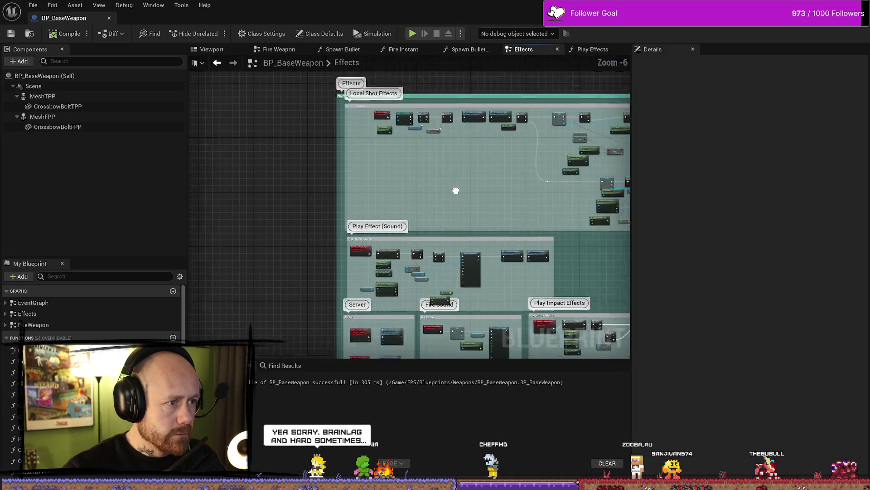
{"action": "scroll", "coordinate": [445, 154], "scroll_direction": "up", "scroll_amount": 2}
{"action": "scroll", "coordinate": [391, 213], "scroll_direction": "down", "scroll_amount": 1}
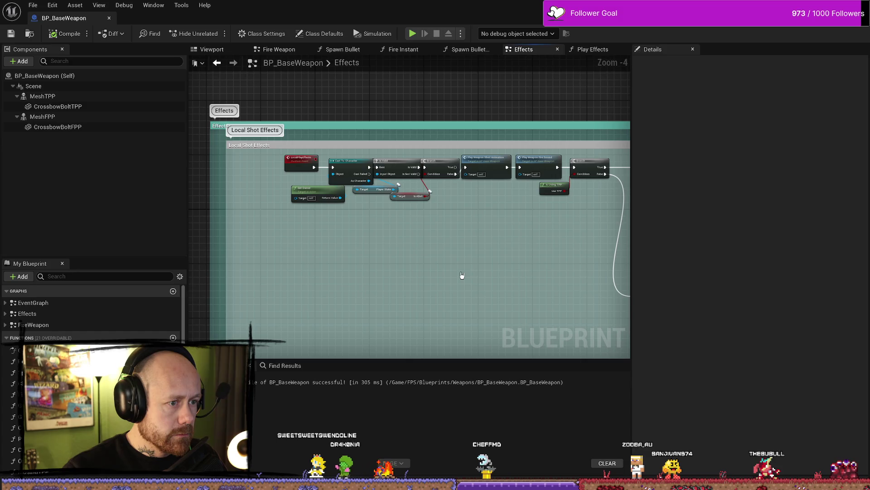
{"action": "left_click_drag", "start_coordinate": [475, 270], "coordinate": [390, 194]}
{"action": "scroll", "coordinate": [451, 259], "scroll_direction": "down", "scroll_amount": 2}
{"action": "scroll", "coordinate": [563, 249], "scroll_direction": "up", "scroll_amount": 2}
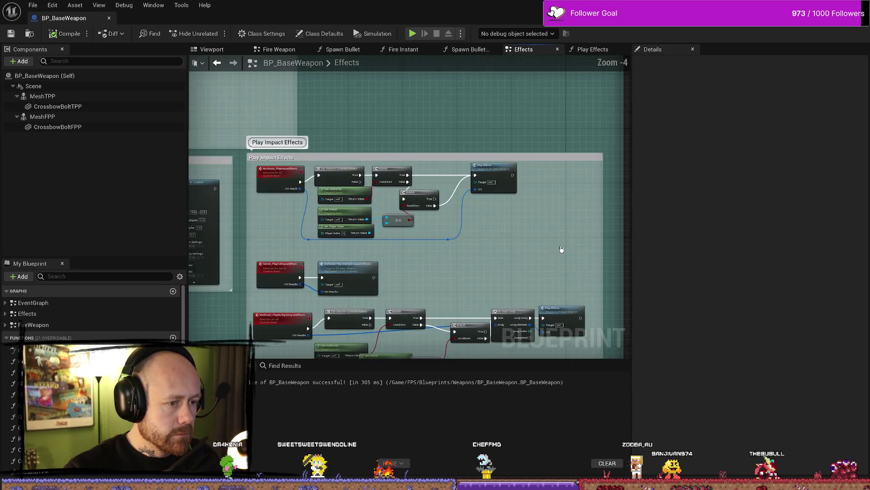
{"action": "scroll", "coordinate": [445, 135], "scroll_direction": "up", "scroll_amount": 1}
{"action": "right_click", "coordinate": [476, 144]}
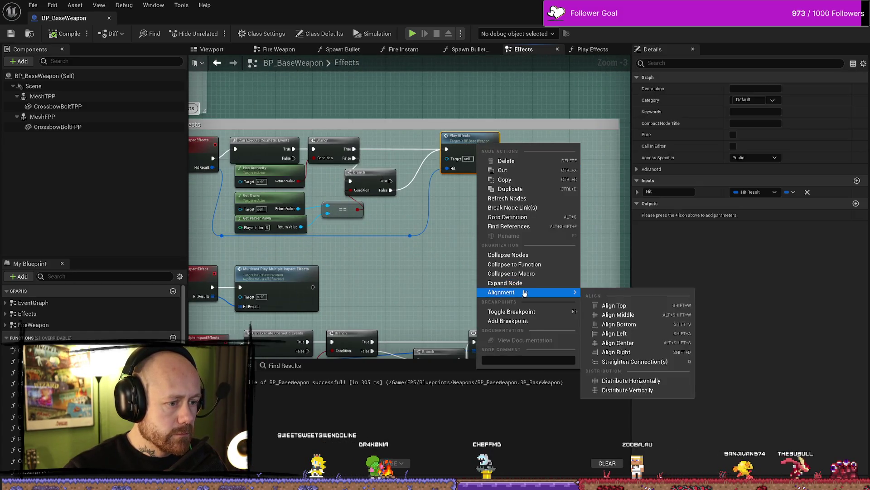
{"action": "left_click", "coordinate": [512, 227]}
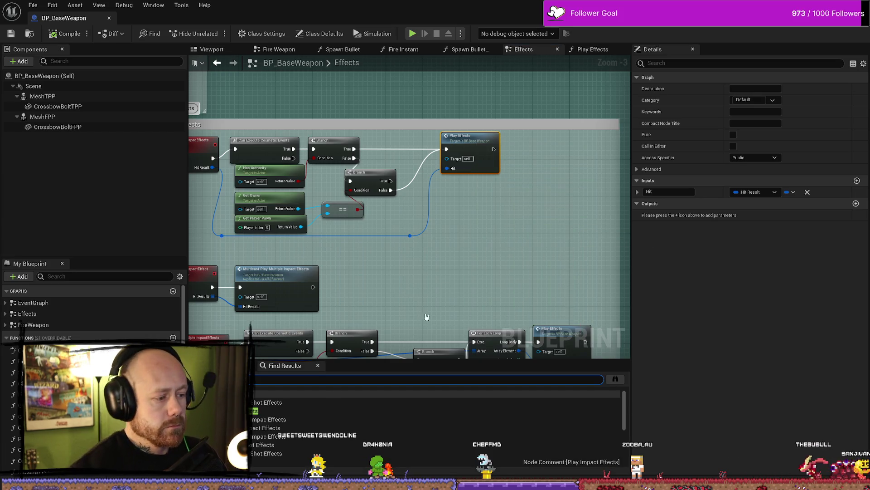
Search all blueprints for 'Play Effects' and open BP_PlayerCharacter's MeleeAttack call.
{"action": "left_click", "coordinate": [622, 382]}
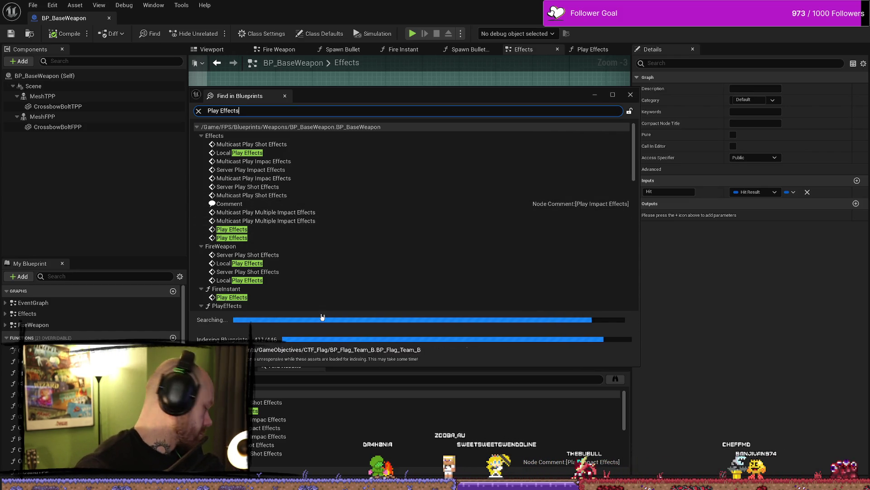
{"action": "scroll", "coordinate": [345, 273], "scroll_direction": "down", "scroll_amount": 1}
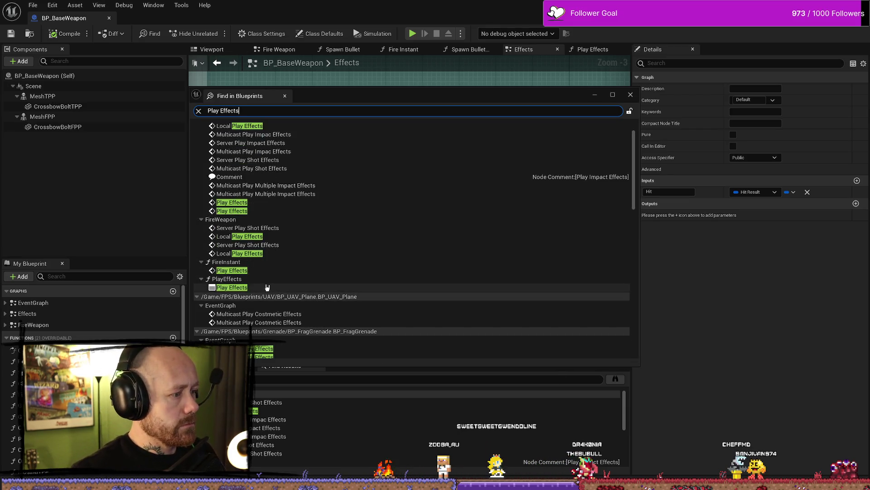
{"action": "scroll", "coordinate": [360, 279], "scroll_direction": "down", "scroll_amount": 1}
{"action": "scroll", "coordinate": [372, 272], "scroll_direction": "down", "scroll_amount": 1}
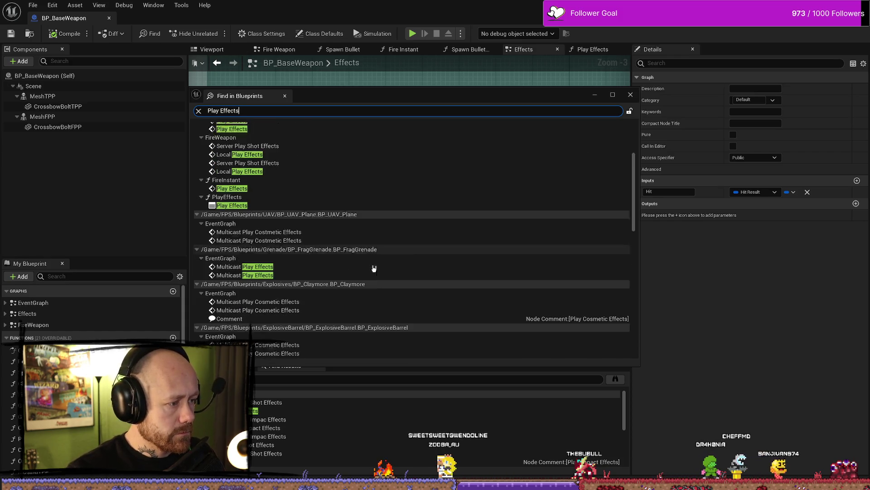
{"action": "scroll", "coordinate": [376, 266], "scroll_direction": "down", "scroll_amount": 2}
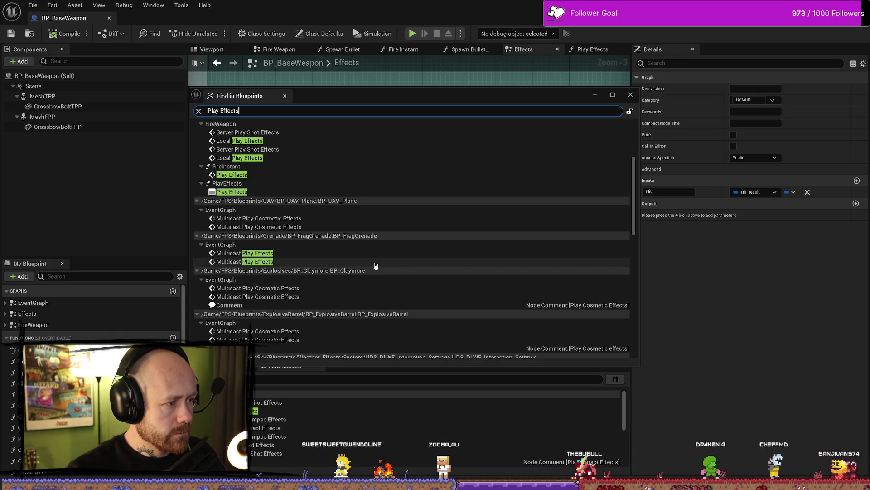
{"action": "scroll", "coordinate": [375, 266], "scroll_direction": "down", "scroll_amount": 1}
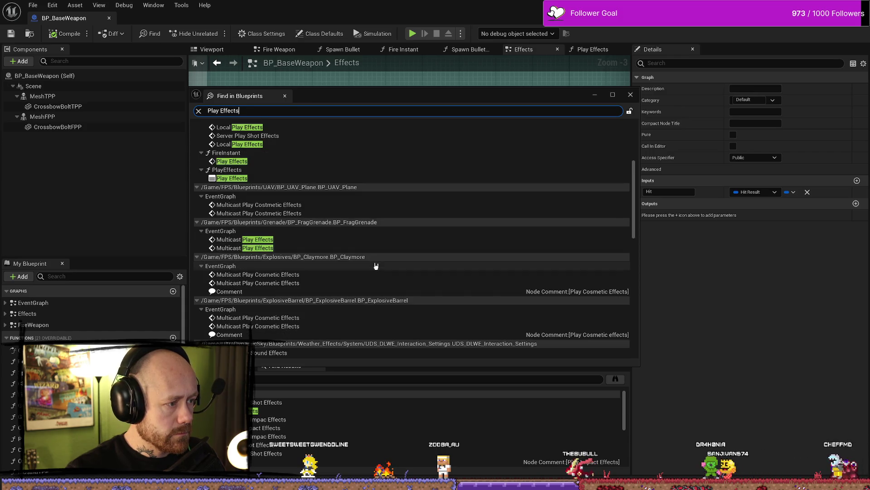
{"action": "scroll", "coordinate": [365, 269], "scroll_direction": "down", "scroll_amount": 6}
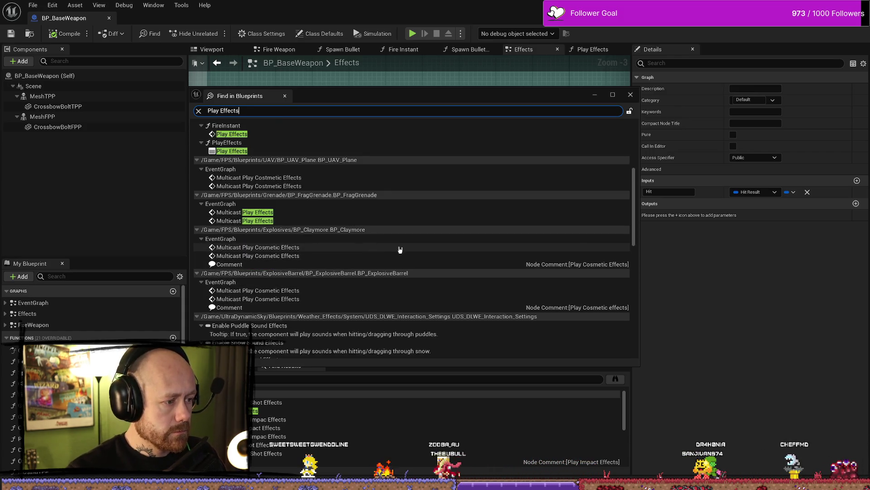
{"action": "scroll", "coordinate": [396, 273], "scroll_direction": "down", "scroll_amount": 6}
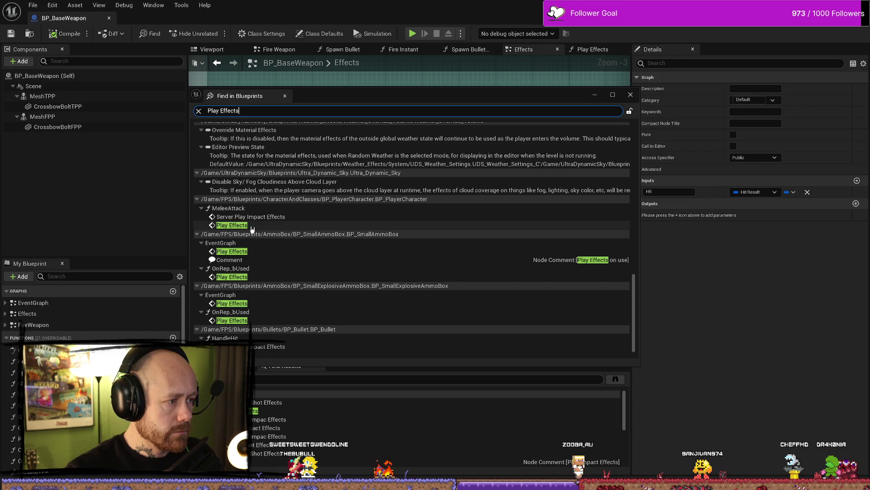
{"action": "left_click", "coordinate": [252, 226]}
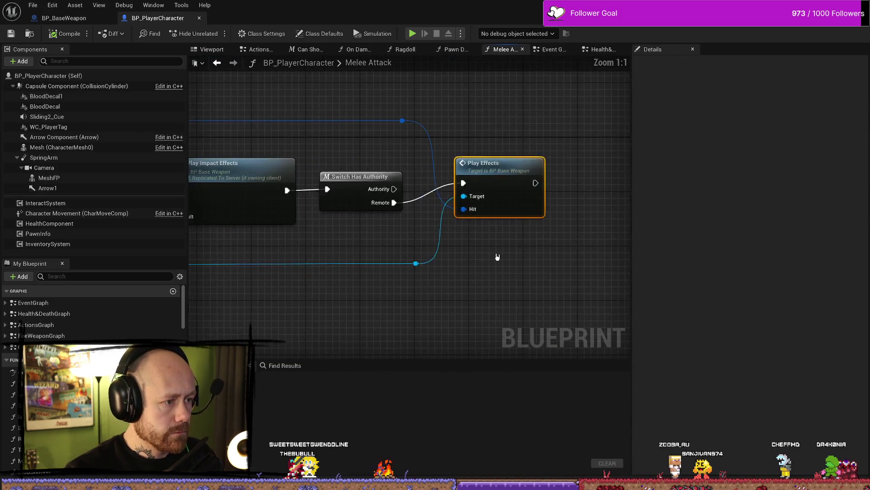
Inspect BP_BaseWeapon's Play Effects function and its cast checks, then return to Melee Attack.
{"action": "scroll", "coordinate": [499, 257], "scroll_direction": "down", "scroll_amount": 6}
{"action": "scroll", "coordinate": [458, 252], "scroll_direction": "up", "scroll_amount": 3}
{"action": "left_click_drag", "start_coordinate": [477, 179], "coordinate": [495, 184]}
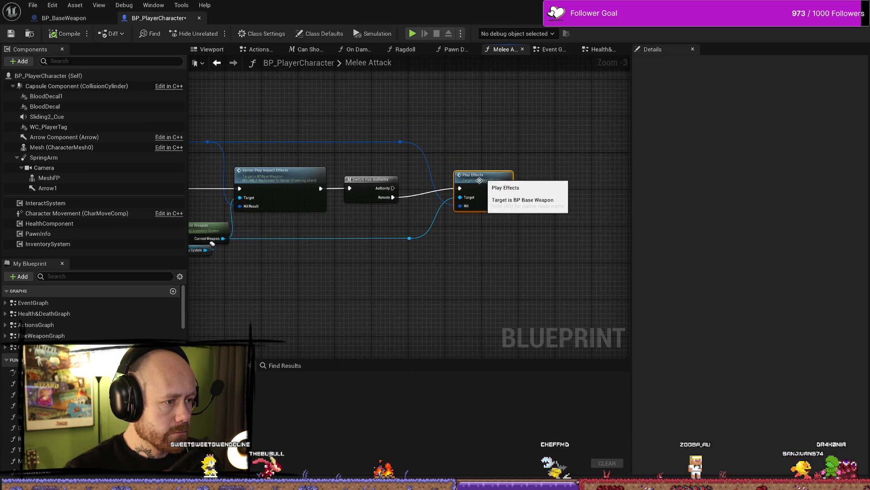
{"action": "double_click", "coordinate": [481, 179]}
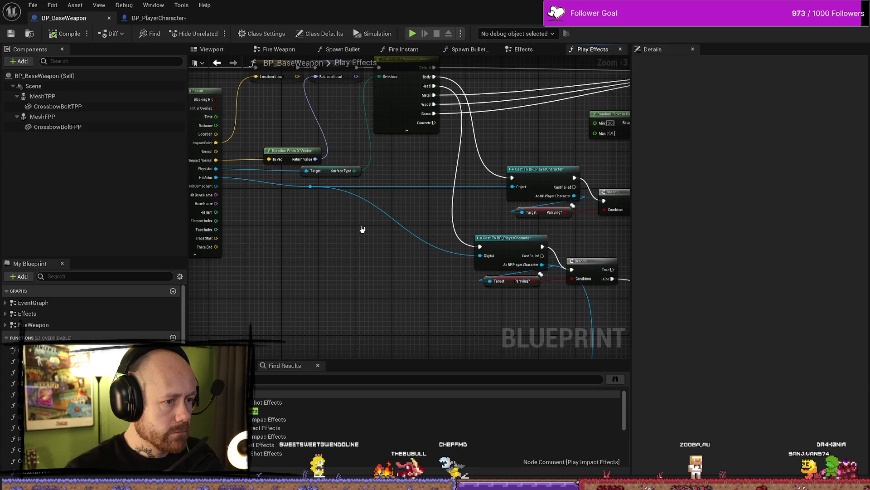
{"action": "left_click_drag", "start_coordinate": [405, 195], "coordinate": [364, 343]}
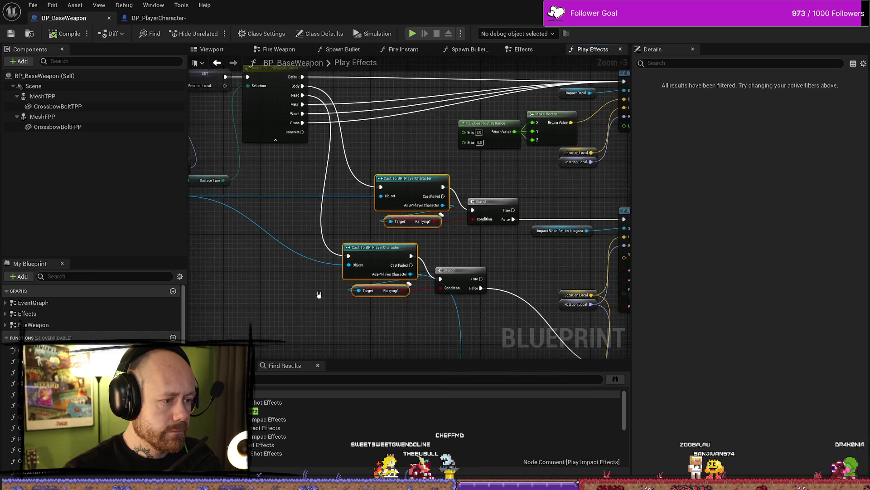
{"action": "left_click", "coordinate": [382, 335]}
{"action": "key", "text": "ctrl+z"}
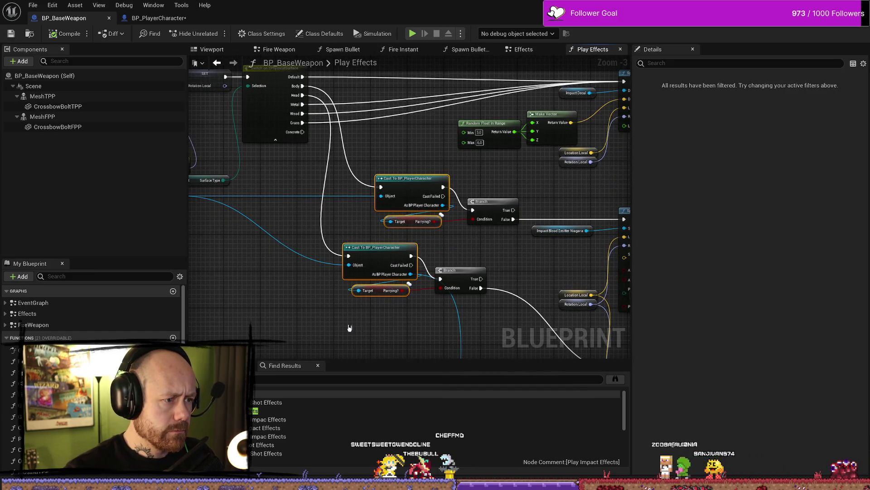
{"action": "left_click", "coordinate": [358, 330]}
{"action": "scroll", "coordinate": [353, 272], "scroll_direction": "down", "scroll_amount": 1}
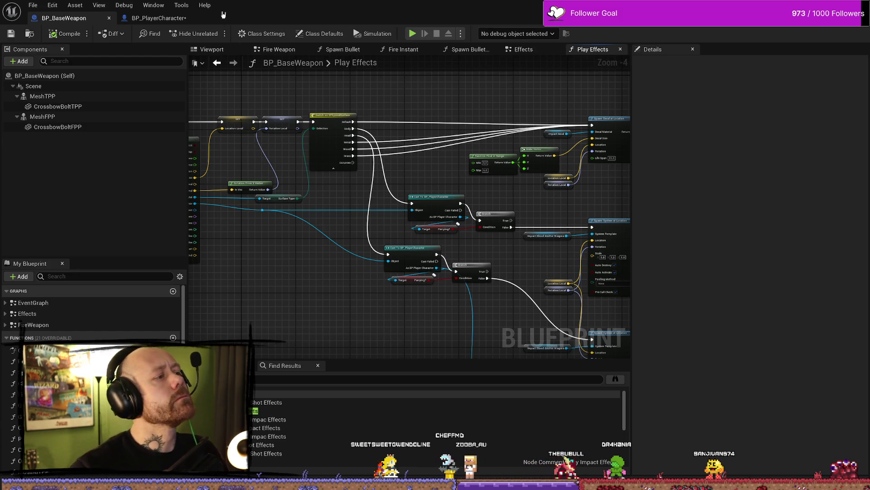
{"action": "left_click", "coordinate": [158, 18]}
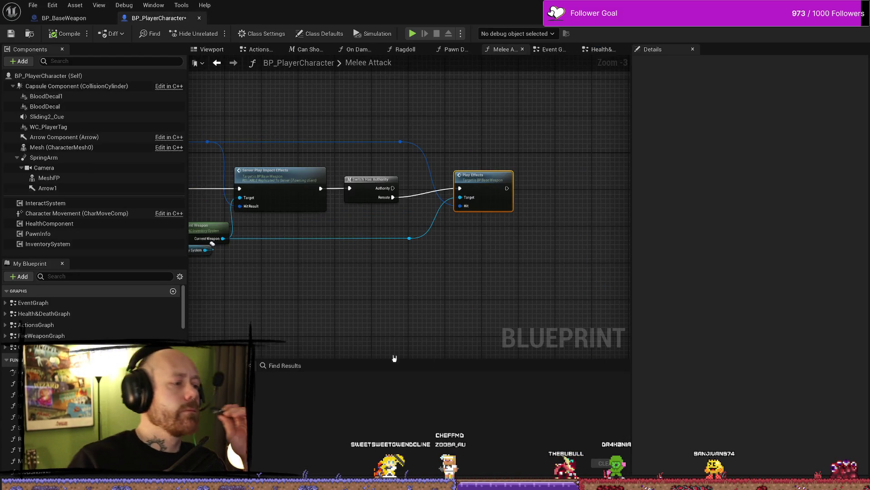
Move the Melee Attack Play Effects node slightly right, away from Switch Has Authority.
{"action": "scroll", "coordinate": [453, 326], "scroll_direction": "down", "scroll_amount": 1}
{"action": "left_click_drag", "start_coordinate": [352, 270], "coordinate": [490, 240]}
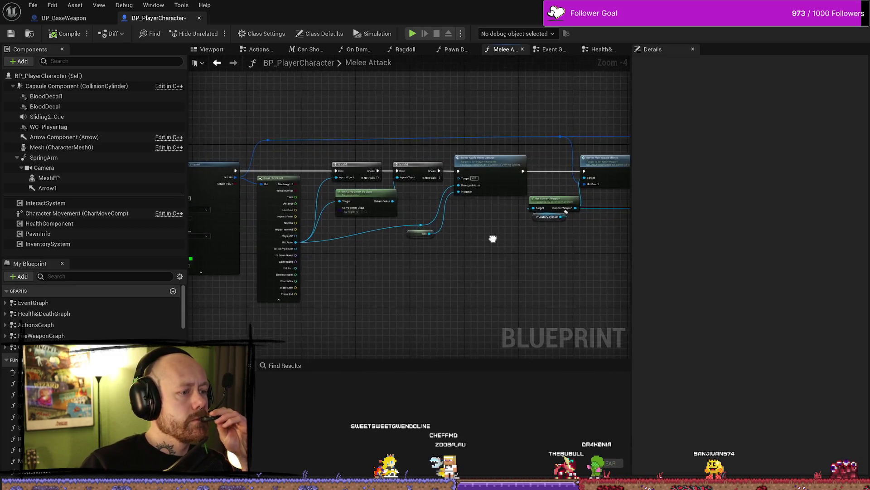
{"action": "left_click_drag", "start_coordinate": [451, 285], "coordinate": [542, 260]}
{"action": "scroll", "coordinate": [389, 283], "scroll_direction": "down", "scroll_amount": 1}
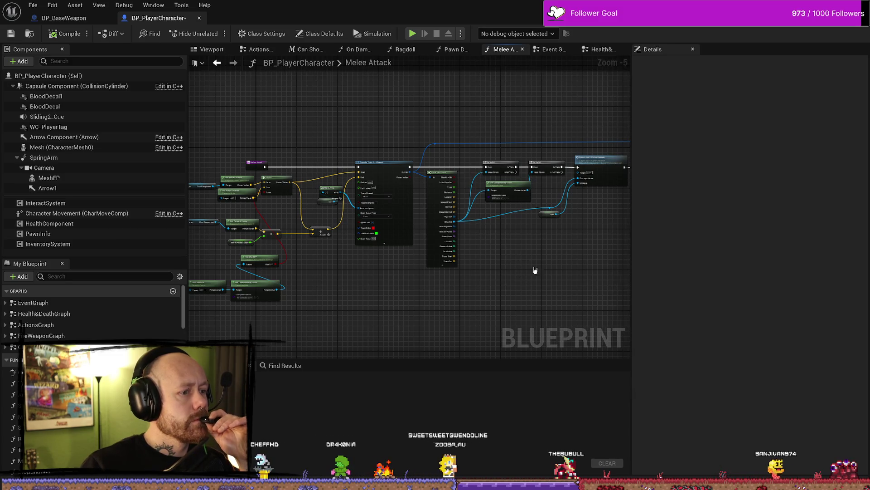
{"action": "scroll", "coordinate": [549, 268], "scroll_direction": "up", "scroll_amount": 1}
{"action": "left_click_drag", "start_coordinate": [554, 247], "coordinate": [496, 198]}
{"action": "scroll", "coordinate": [496, 197], "scroll_direction": "up", "scroll_amount": 1}
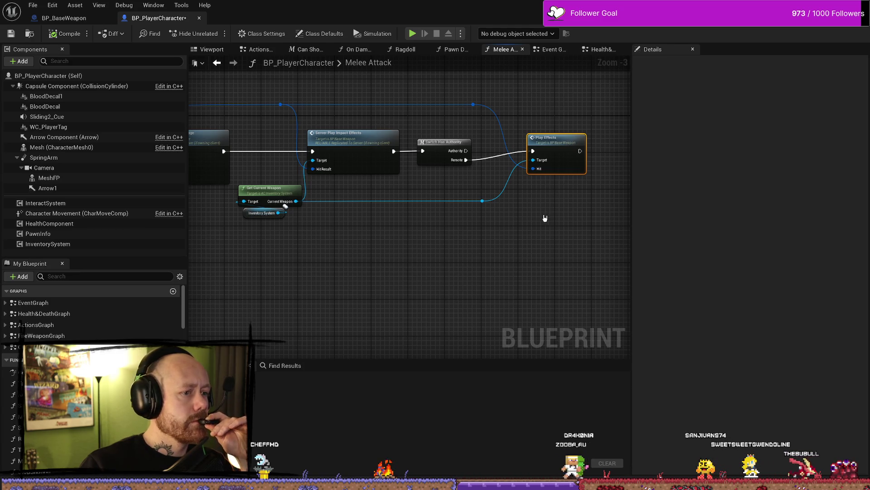
{"action": "left_click_drag", "start_coordinate": [537, 234], "coordinate": [465, 241]}
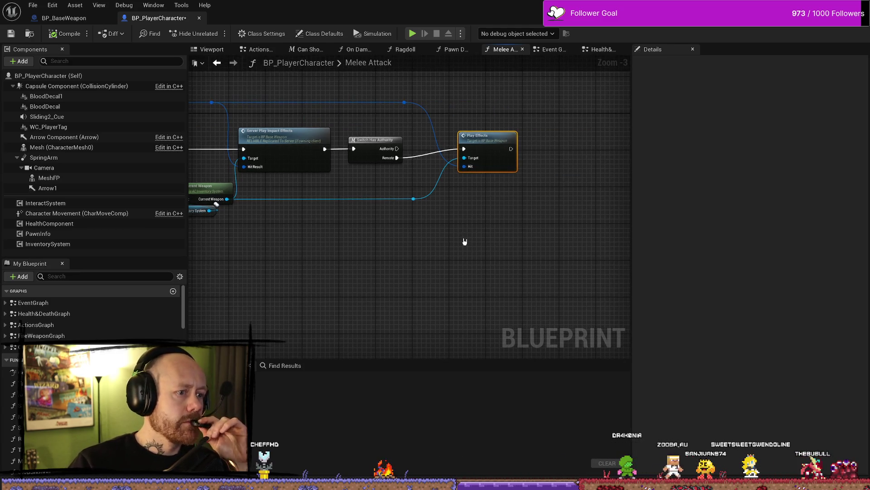
{"action": "left_click_drag", "start_coordinate": [519, 194], "coordinate": [474, 186]}
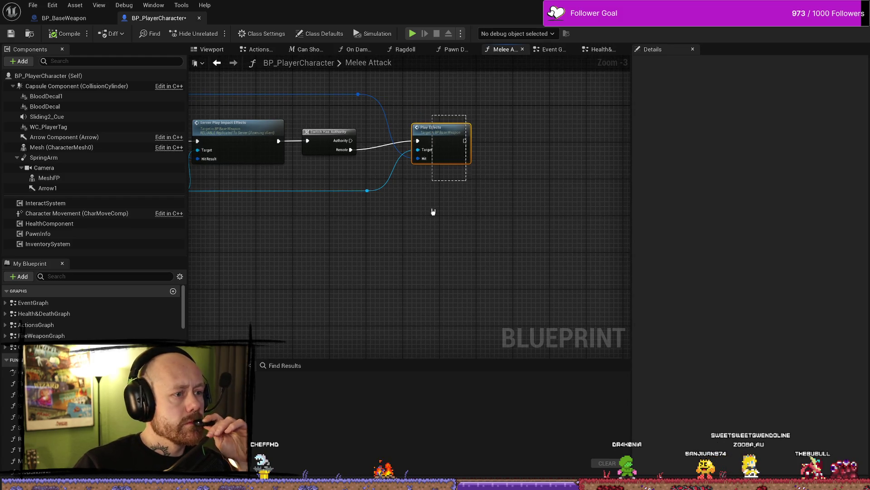
{"action": "left_click_drag", "start_coordinate": [452, 132], "coordinate": [489, 133]}
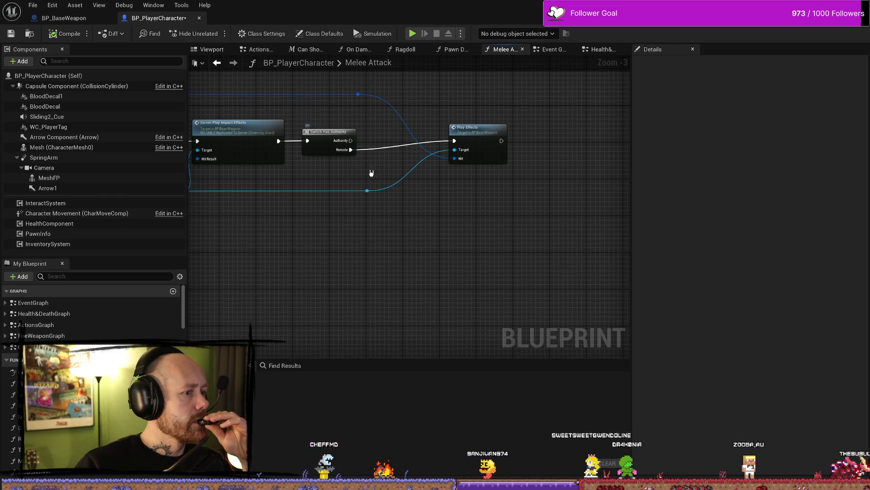
{"action": "left_click_drag", "start_coordinate": [353, 154], "coordinate": [366, 162]}
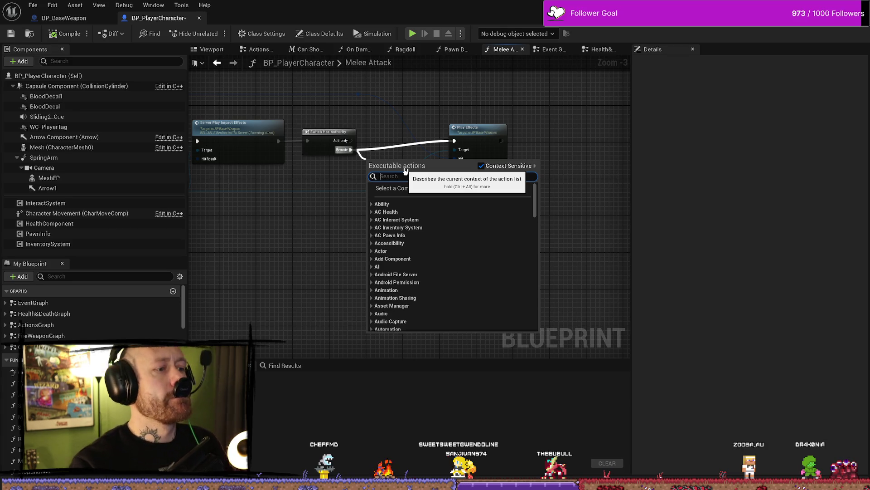
Search the action list for 'is', 'block' and 'parry', then delete the mistaken Parrying? setter.
{"action": "type", "text": "is block"}
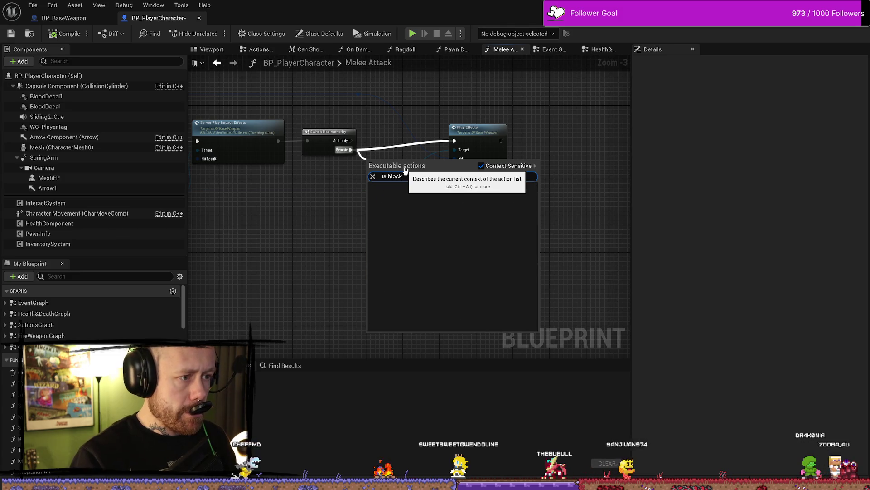
{"action": "key", "text": "BackSpace"}
{"action": "key", "text": "BackSpace"}
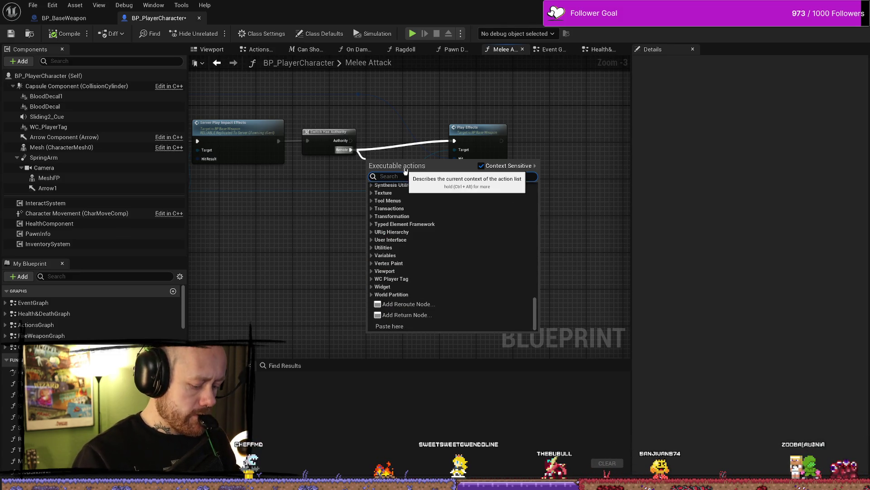
{"action": "type", "text": "blo"}
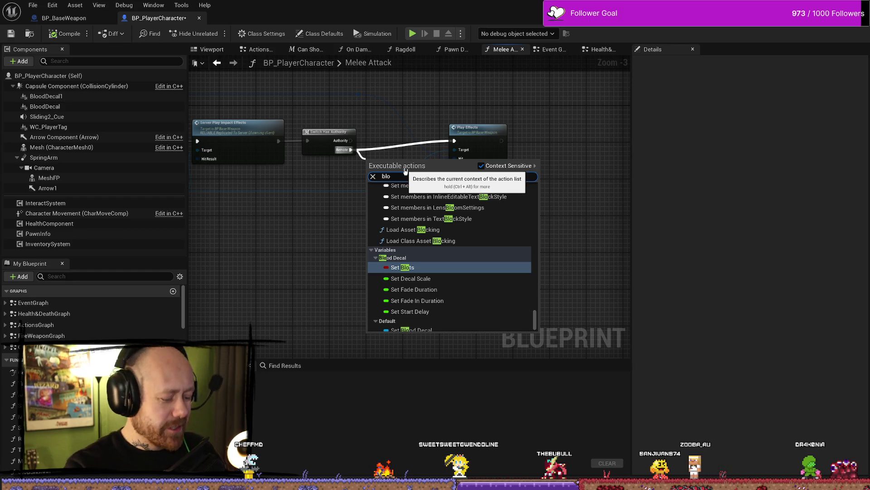
{"action": "type", "text": "ck"}
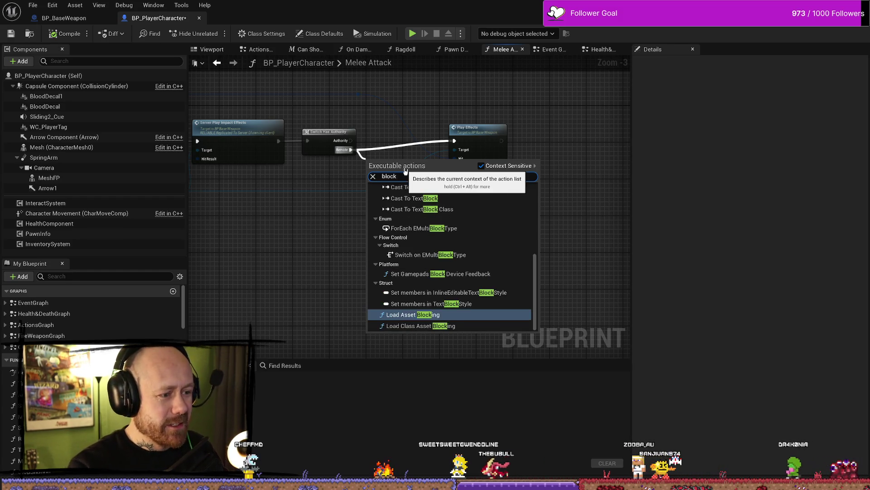
{"action": "key", "text": "BackSpace"}
{"action": "key", "text": "BackSpace"}
{"action": "key", "text": "BackSpace"}
{"action": "type", "text": "parry"}
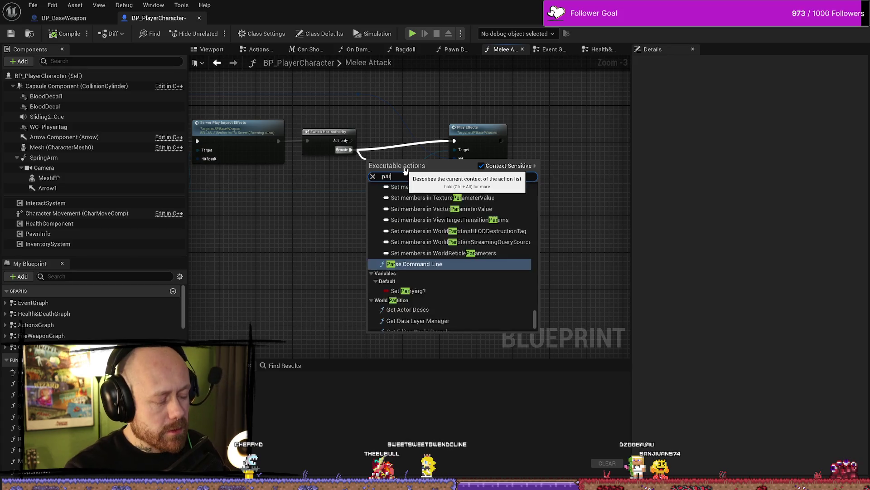
{"action": "left_click", "coordinate": [413, 234]}
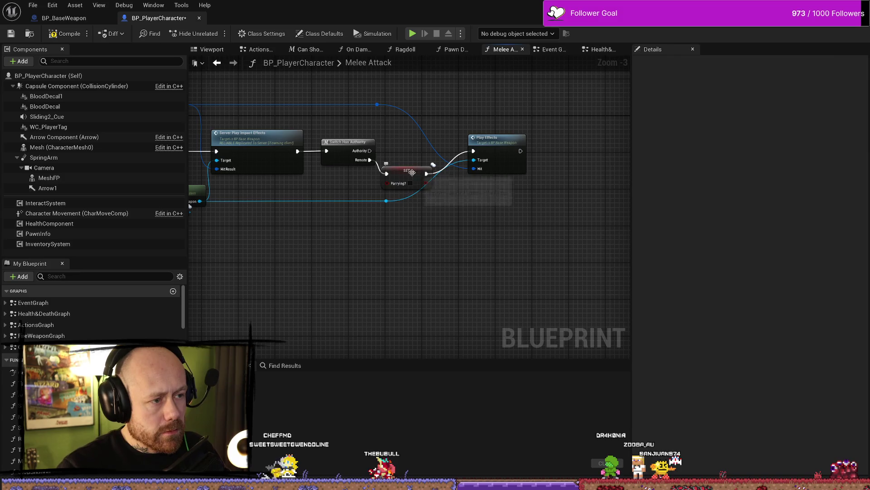
{"action": "key", "text": "Delete"}
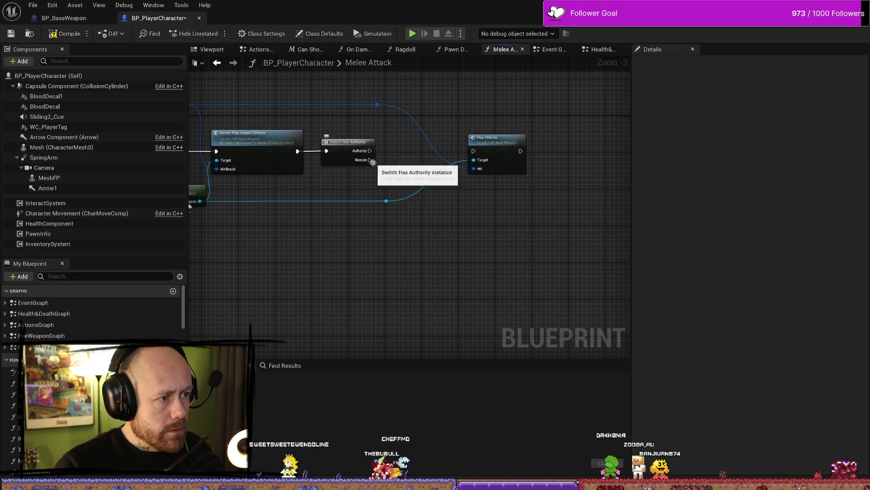
Add a Branch after the Remote output with a Parrying? getter wired into Condition.
{"action": "left_click_drag", "start_coordinate": [370, 160], "coordinate": [390, 189]}
{"action": "type", "text": "branch"}
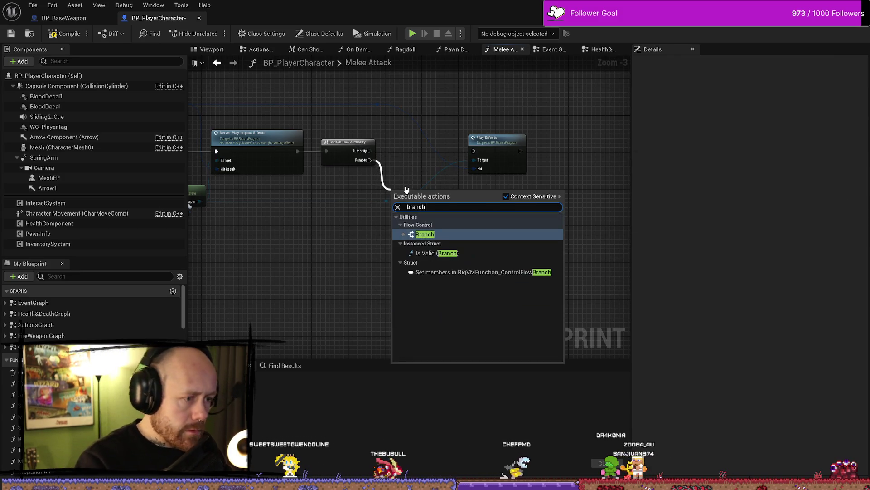
{"action": "key", "text": "Return"}
{"action": "mouse_move", "coordinate": [418, 157]}
{"action": "left_mouse_down"}
{"action": "mouse_move", "coordinate": [418, 143]}
{"action": "mouse_move", "coordinate": [492, 201]}
{"action": "mouse_move", "coordinate": [514, 247]}
{"action": "left_mouse_up"}
{"action": "type", "text": "parry"}
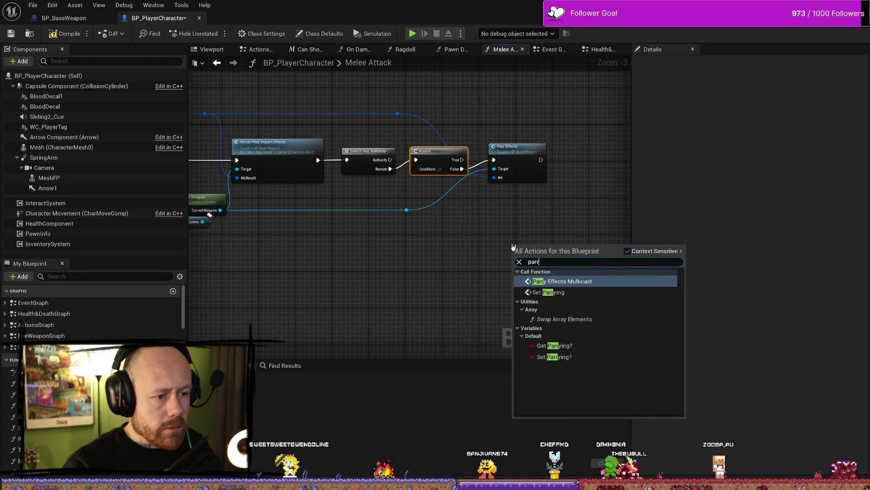
{"action": "key", "text": "Down"}
{"action": "key", "text": "Down"}
{"action": "key", "text": "Down"}
{"action": "key", "text": "Return"}
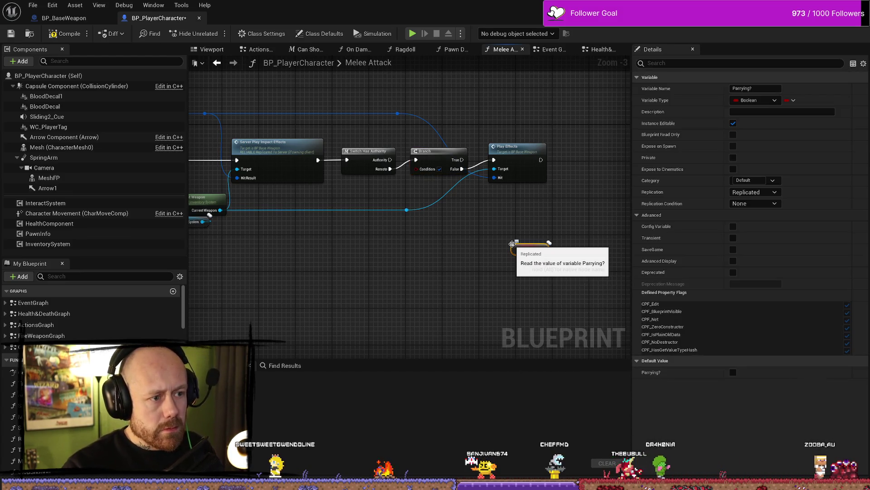
{"action": "left_click_drag", "start_coordinate": [545, 252], "coordinate": [416, 169]}
{"action": "mouse_move", "coordinate": [528, 248]}
{"action": "left_mouse_down"}
{"action": "mouse_move", "coordinate": [505, 245]}
{"action": "mouse_move", "coordinate": [424, 189]}
{"action": "left_mouse_up"}
{"action": "left_click", "coordinate": [428, 159]}
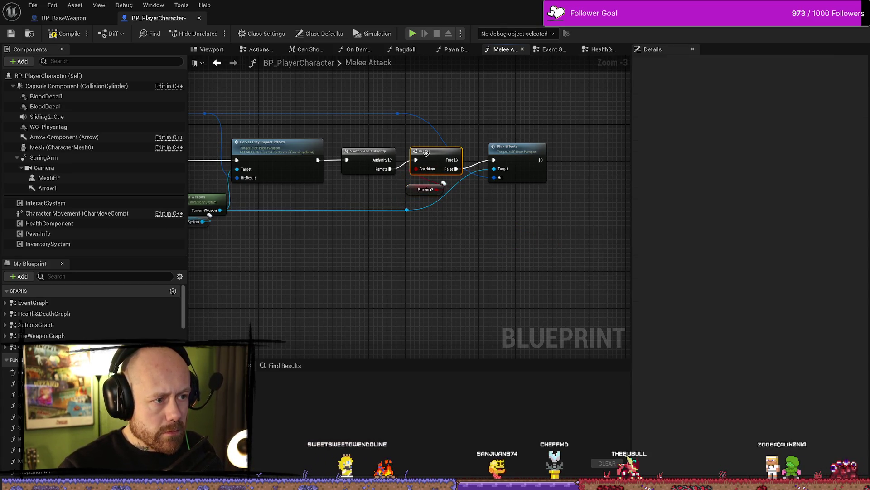
Save BP_PlayerCharacter, trace the Melee Attack chain, and view the weapon's Play Effects graph.
{"action": "left_click", "coordinate": [11, 34]}
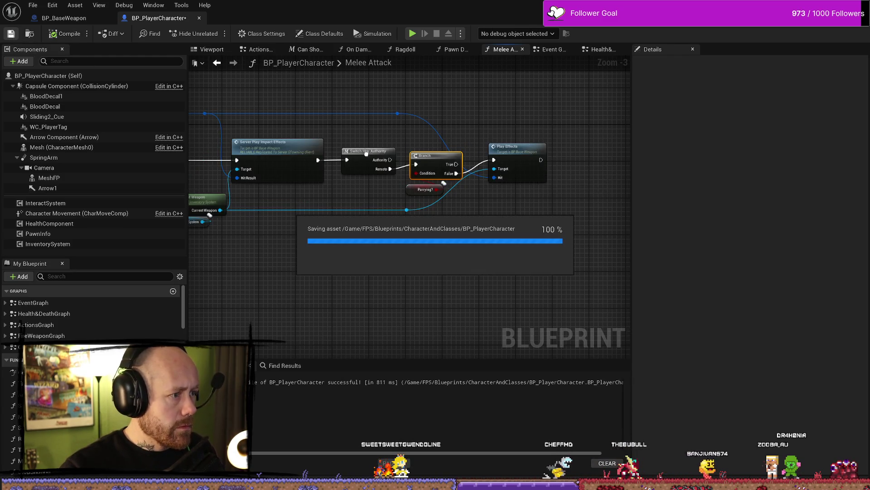
{"action": "left_click_drag", "start_coordinate": [331, 132], "coordinate": [408, 132]}
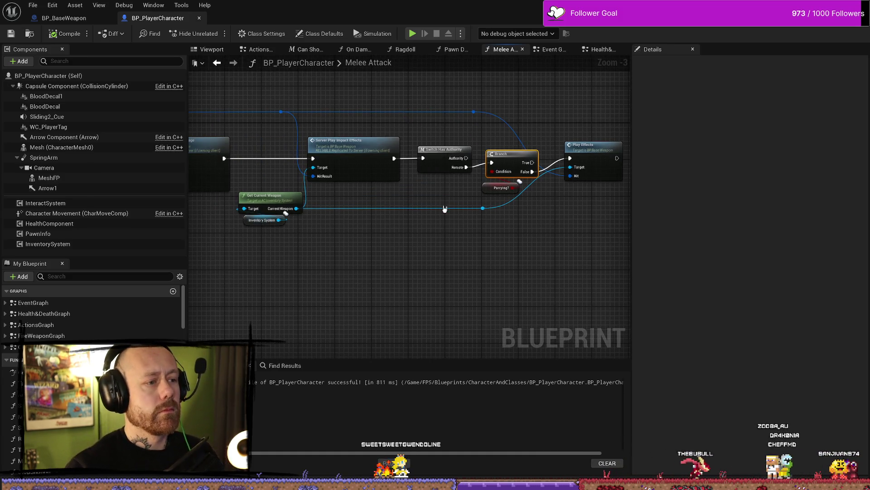
{"action": "left_click_drag", "start_coordinate": [371, 221], "coordinate": [496, 224]}
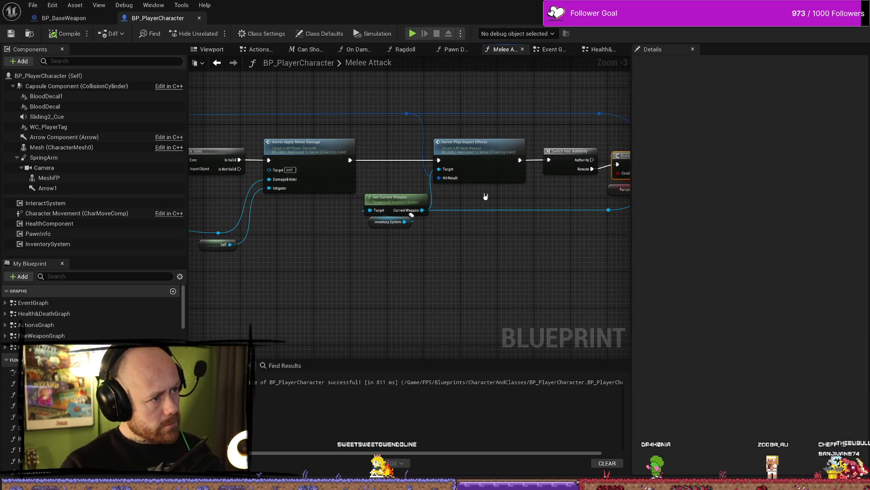
{"action": "mouse_move", "coordinate": [325, 277]}
{"action": "left_mouse_down"}
{"action": "mouse_move", "coordinate": [496, 266]}
{"action": "mouse_move", "coordinate": [460, 278]}
{"action": "mouse_move", "coordinate": [615, 273]}
{"action": "left_mouse_up"}
{"action": "mouse_move", "coordinate": [373, 291]}
{"action": "left_mouse_down"}
{"action": "mouse_move", "coordinate": [356, 334]}
{"action": "mouse_move", "coordinate": [365, 323]}
{"action": "left_mouse_up"}
{"action": "scroll", "coordinate": [268, 322], "scroll_direction": "down", "scroll_amount": 1}
{"action": "mouse_move", "coordinate": [272, 317]}
{"action": "left_mouse_down"}
{"action": "mouse_move", "coordinate": [408, 258]}
{"action": "mouse_move", "coordinate": [405, 215]}
{"action": "mouse_move", "coordinate": [337, 213]}
{"action": "mouse_move", "coordinate": [313, 172]}
{"action": "mouse_move", "coordinate": [520, 220]}
{"action": "left_mouse_up"}
{"action": "scroll", "coordinate": [398, 285], "scroll_direction": "up", "scroll_amount": 1}
{"action": "mouse_move", "coordinate": [398, 285]}
{"action": "left_mouse_down"}
{"action": "mouse_move", "coordinate": [454, 315]}
{"action": "mouse_move", "coordinate": [385, 287]}
{"action": "mouse_move", "coordinate": [442, 283]}
{"action": "left_mouse_up"}
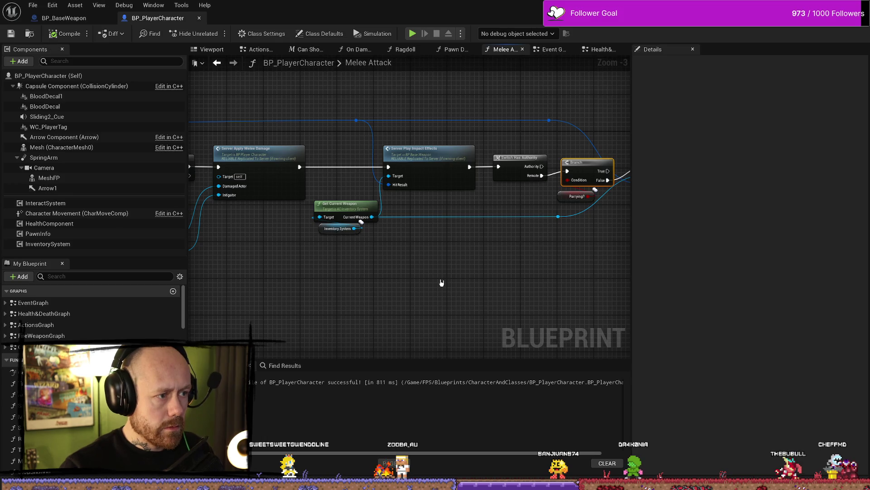
{"action": "left_click_drag", "start_coordinate": [268, 284], "coordinate": [445, 287]}
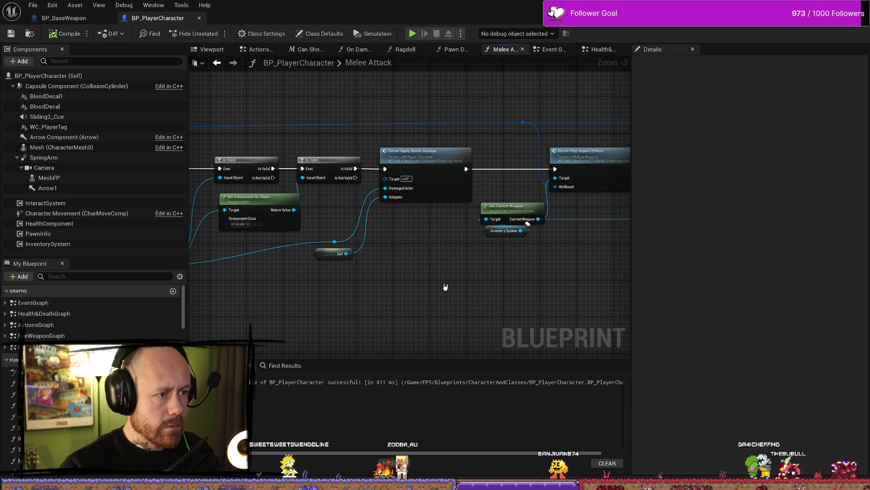
{"action": "left_click_drag", "start_coordinate": [519, 293], "coordinate": [449, 301]}
{"action": "left_click_drag", "start_coordinate": [558, 276], "coordinate": [441, 274]}
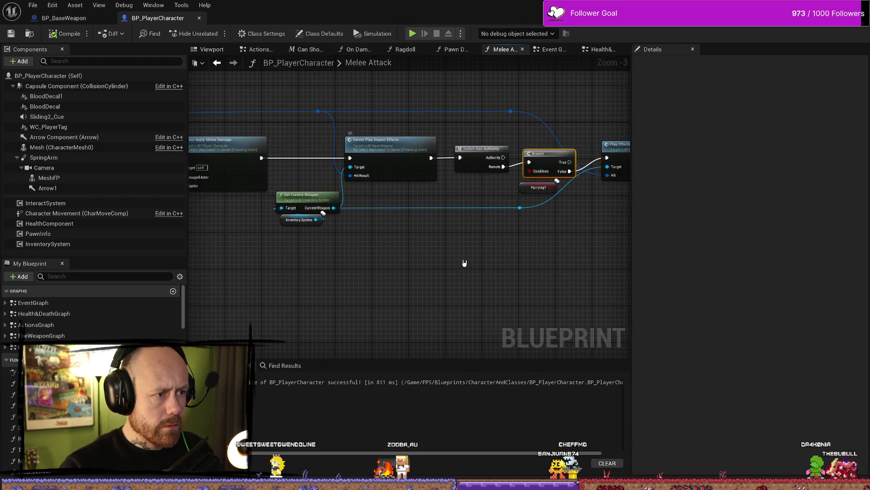
{"action": "left_click_drag", "start_coordinate": [510, 263], "coordinate": [471, 262]}
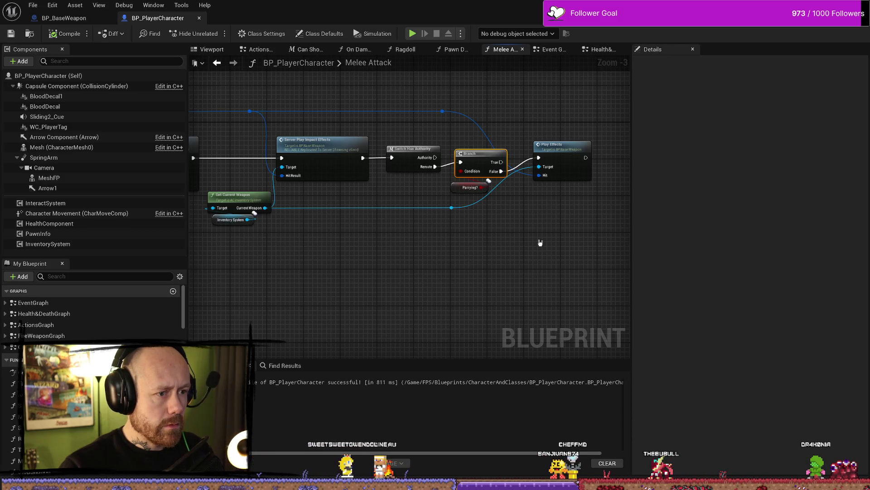
{"action": "double_click", "coordinate": [567, 147]}
{"action": "mouse_move", "coordinate": [389, 253]}
{"action": "left_mouse_down"}
{"action": "mouse_move", "coordinate": [396, 268]}
{"action": "mouse_move", "coordinate": [296, 266]}
{"action": "mouse_move", "coordinate": [349, 276]}
{"action": "left_mouse_up"}
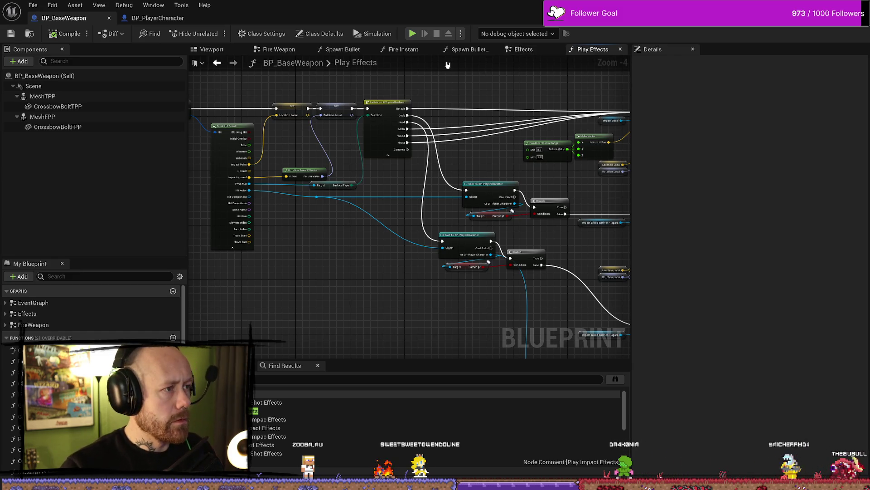
Move the Parrying? Branch before Server Play Impact Effects and wire its False output to it.
{"action": "left_click", "coordinate": [158, 17]}
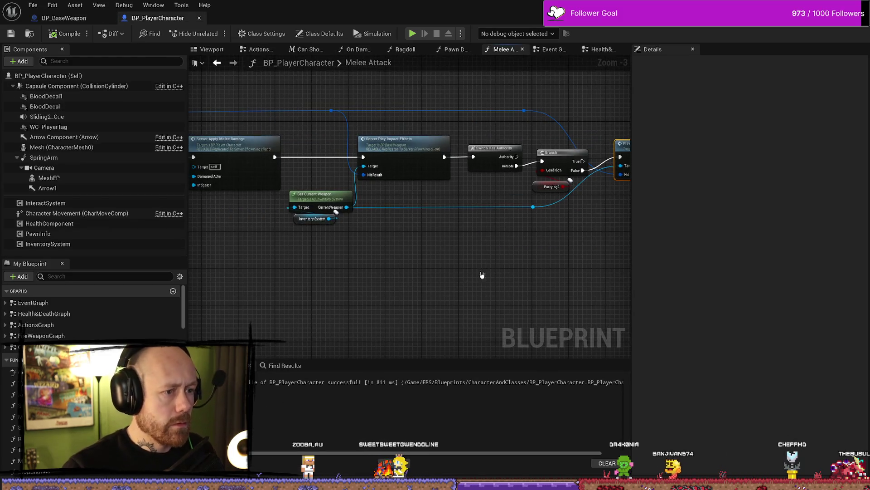
{"action": "left_click_drag", "start_coordinate": [528, 246], "coordinate": [499, 156]}
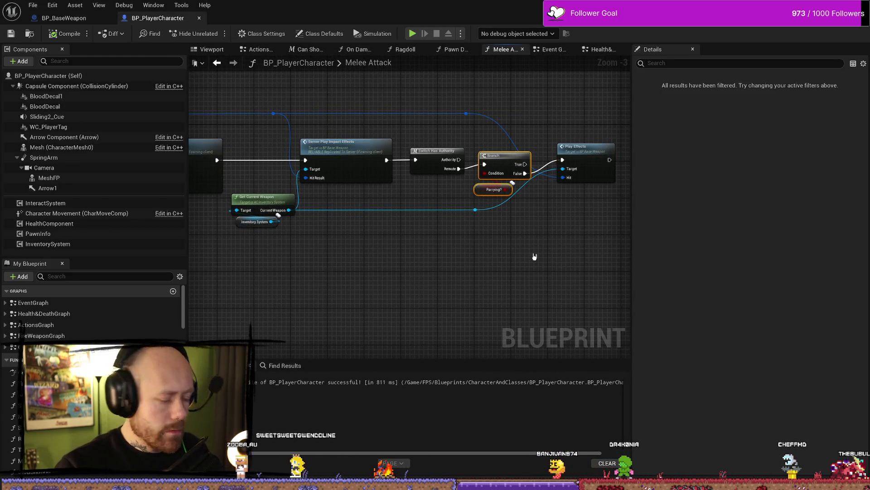
{"action": "mouse_move", "coordinate": [433, 298]}
{"action": "left_mouse_down"}
{"action": "mouse_move", "coordinate": [490, 288]}
{"action": "mouse_move", "coordinate": [425, 258]}
{"action": "left_mouse_up"}
{"action": "left_click", "coordinate": [469, 287]}
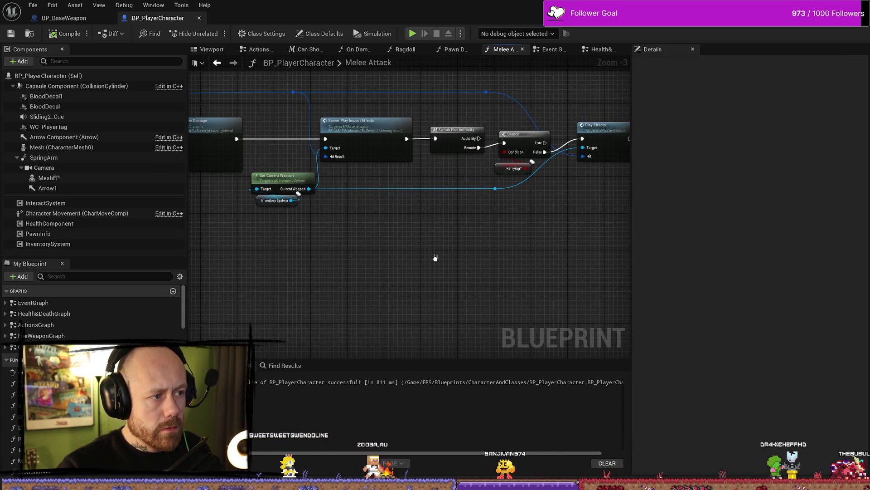
{"action": "mouse_move", "coordinate": [479, 148]}
{"action": "left_mouse_down"}
{"action": "mouse_move", "coordinate": [618, 152]}
{"action": "mouse_move", "coordinate": [585, 140]}
{"action": "left_mouse_up"}
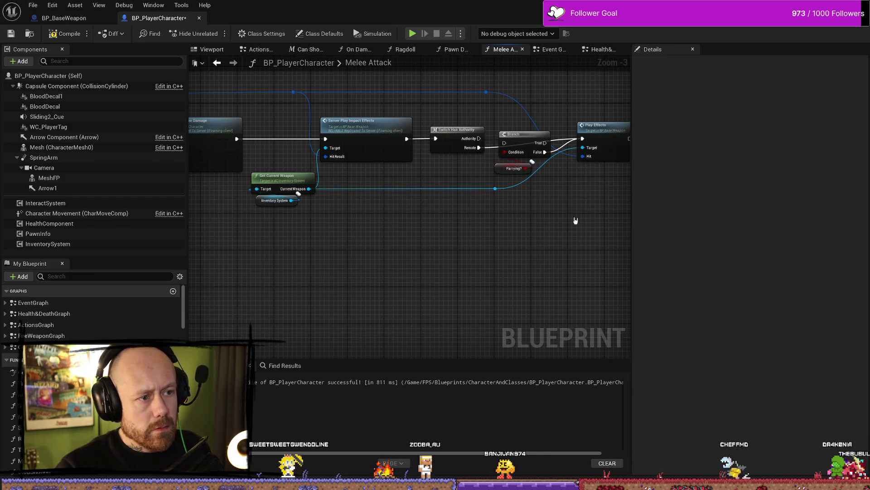
{"action": "mouse_move", "coordinate": [489, 195]}
{"action": "left_mouse_down"}
{"action": "mouse_move", "coordinate": [508, 131]}
{"action": "mouse_move", "coordinate": [308, 213]}
{"action": "left_mouse_up"}
{"action": "mouse_move", "coordinate": [238, 139]}
{"action": "left_mouse_down"}
{"action": "mouse_move", "coordinate": [300, 224]}
{"action": "mouse_move", "coordinate": [326, 139]}
{"action": "left_mouse_up"}
{"action": "mouse_move", "coordinate": [316, 213]}
{"action": "left_mouse_down"}
{"action": "mouse_move", "coordinate": [279, 153]}
{"action": "mouse_move", "coordinate": [279, 131]}
{"action": "mouse_move", "coordinate": [444, 149]}
{"action": "left_mouse_up"}
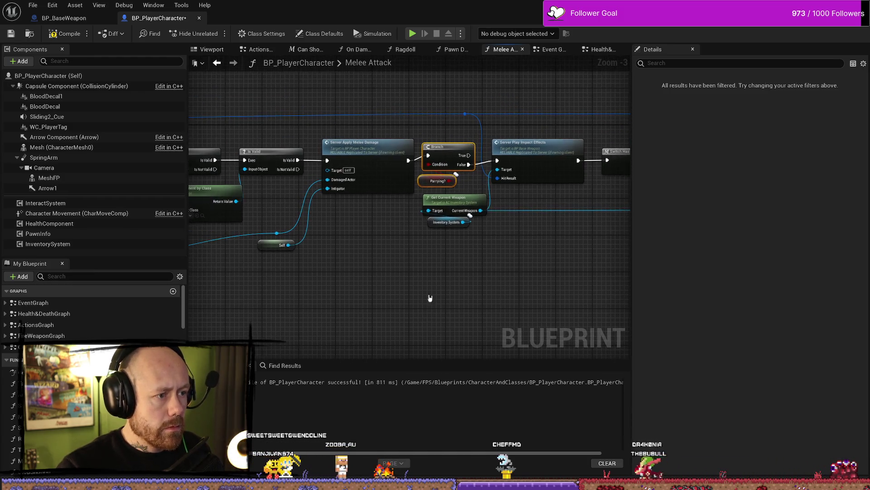
Compile and save BP_PlayerCharacter, then go to BP_BaseWeapon's Play Effects graph.
{"action": "left_click", "coordinate": [64, 34]}
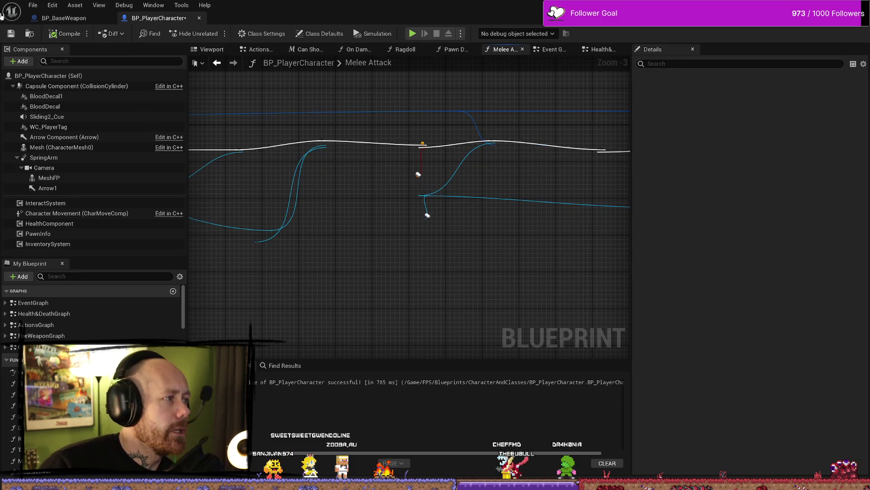
{"action": "left_click", "coordinate": [13, 36]}
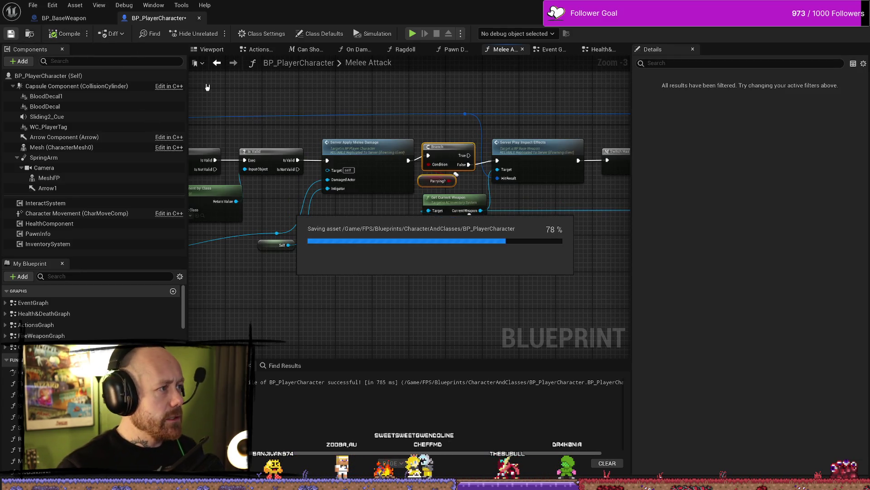
{"action": "left_click_drag", "start_coordinate": [626, 153], "coordinate": [521, 154]}
{"action": "double_click", "coordinate": [608, 157]}
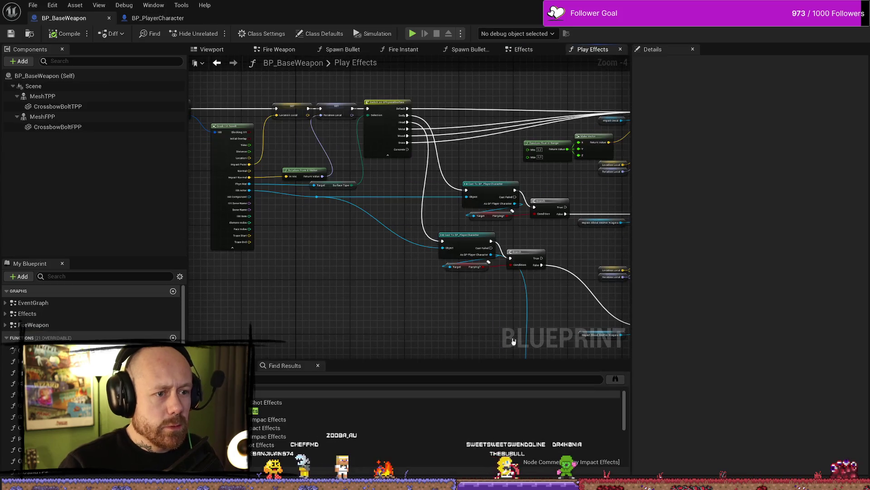
Wire Switch Body to the upper and Head to the lower Spawn System at Location, then compile.
{"action": "scroll", "coordinate": [369, 252], "scroll_direction": "up", "scroll_amount": 3}
{"action": "left_click_drag", "start_coordinate": [429, 276], "coordinate": [319, 221]}
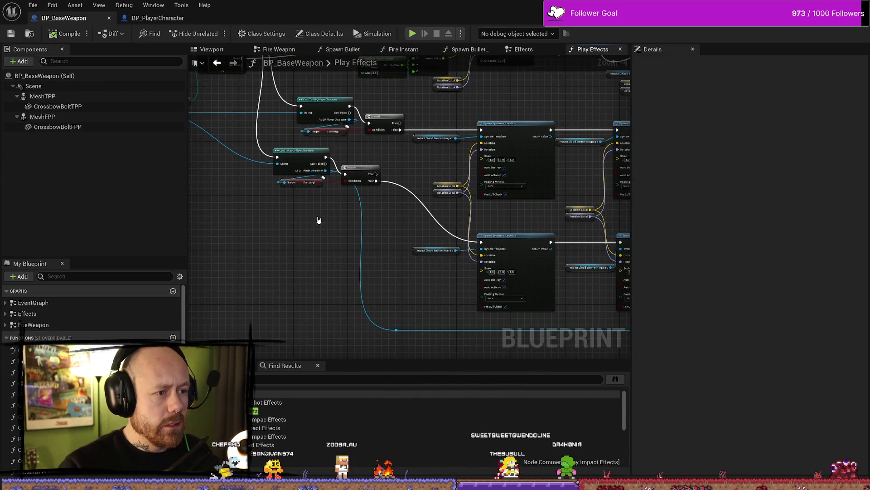
{"action": "left_click_drag", "start_coordinate": [380, 266], "coordinate": [471, 248]}
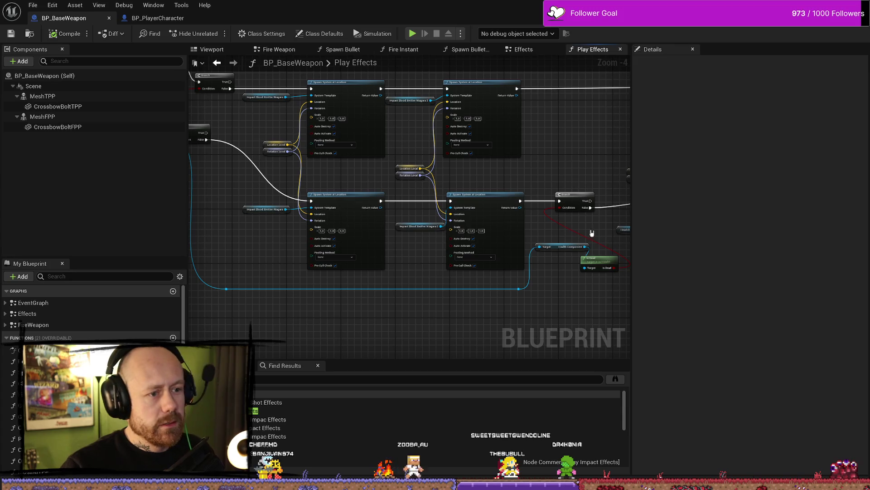
{"action": "left_click_drag", "start_coordinate": [553, 264], "coordinate": [541, 274]}
{"action": "mouse_move", "coordinate": [249, 288]}
{"action": "left_mouse_down"}
{"action": "mouse_move", "coordinate": [393, 271]}
{"action": "mouse_move", "coordinate": [405, 259]}
{"action": "left_mouse_up"}
{"action": "mouse_move", "coordinate": [422, 127]}
{"action": "left_mouse_down"}
{"action": "mouse_move", "coordinate": [363, 113]}
{"action": "mouse_move", "coordinate": [577, 116]}
{"action": "mouse_move", "coordinate": [588, 140]}
{"action": "mouse_move", "coordinate": [413, 130]}
{"action": "left_mouse_up"}
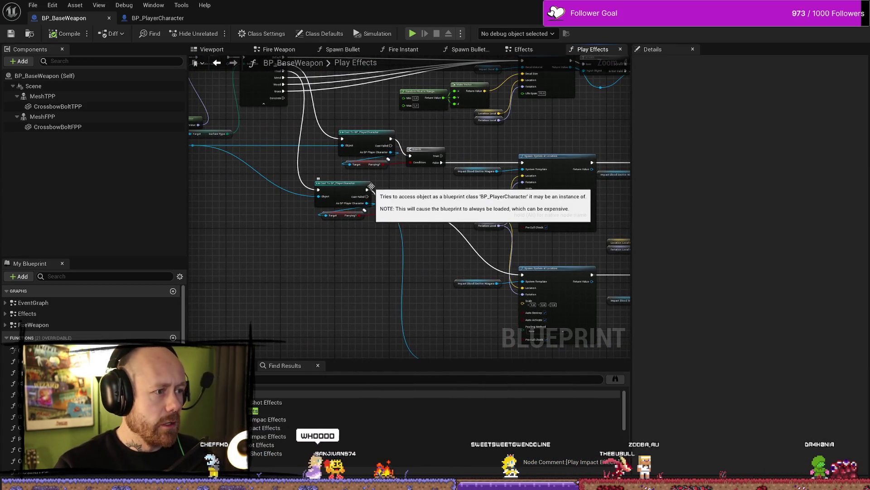
{"action": "left_click_drag", "start_coordinate": [321, 159], "coordinate": [325, 178]}
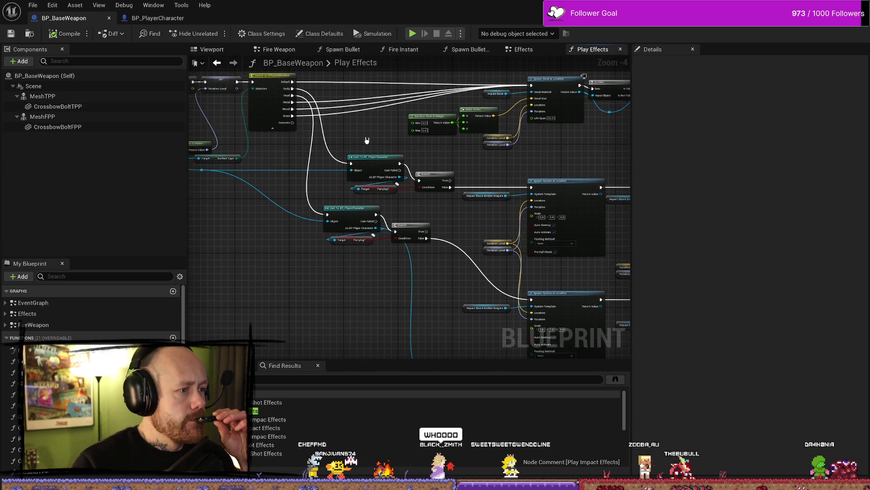
{"action": "mouse_move", "coordinate": [296, 88]}
{"action": "left_mouse_down"}
{"action": "mouse_move", "coordinate": [414, 119]}
{"action": "mouse_move", "coordinate": [524, 194]}
{"action": "mouse_move", "coordinate": [531, 187]}
{"action": "left_mouse_up"}
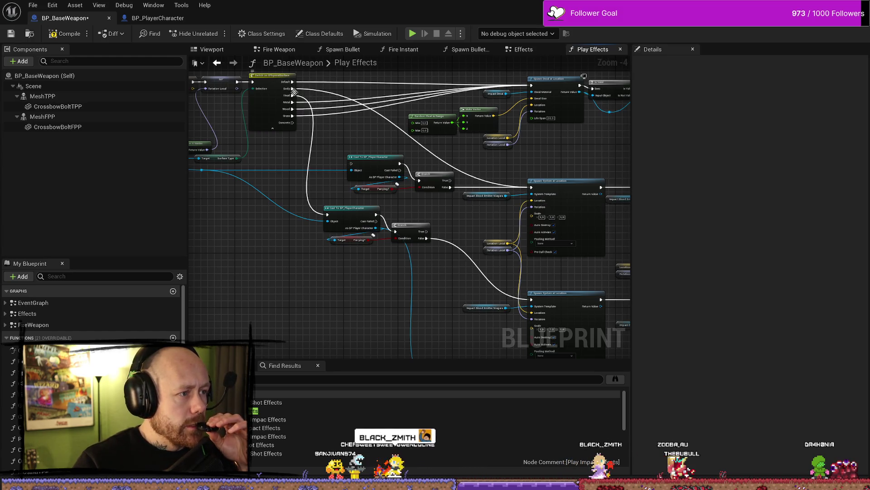
{"action": "mouse_move", "coordinate": [293, 96]}
{"action": "left_mouse_down"}
{"action": "mouse_move", "coordinate": [435, 227]}
{"action": "mouse_move", "coordinate": [535, 301]}
{"action": "left_mouse_up"}
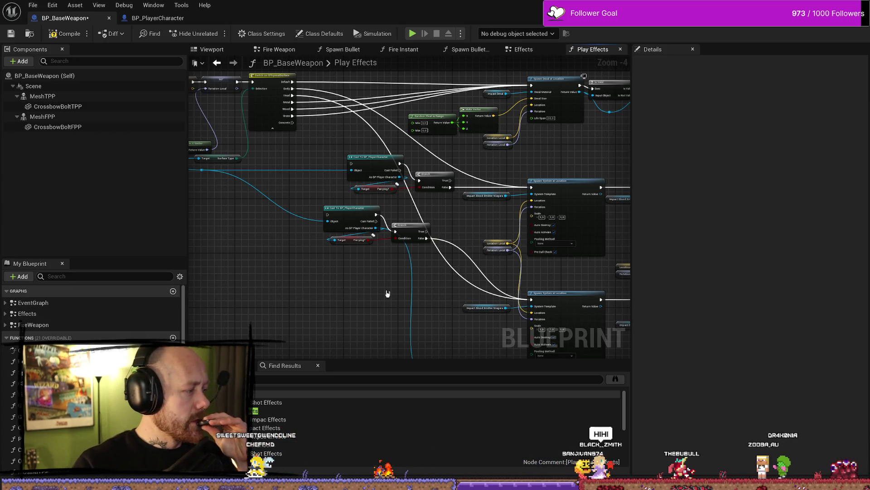
{"action": "left_click_drag", "start_coordinate": [449, 285], "coordinate": [405, 269]}
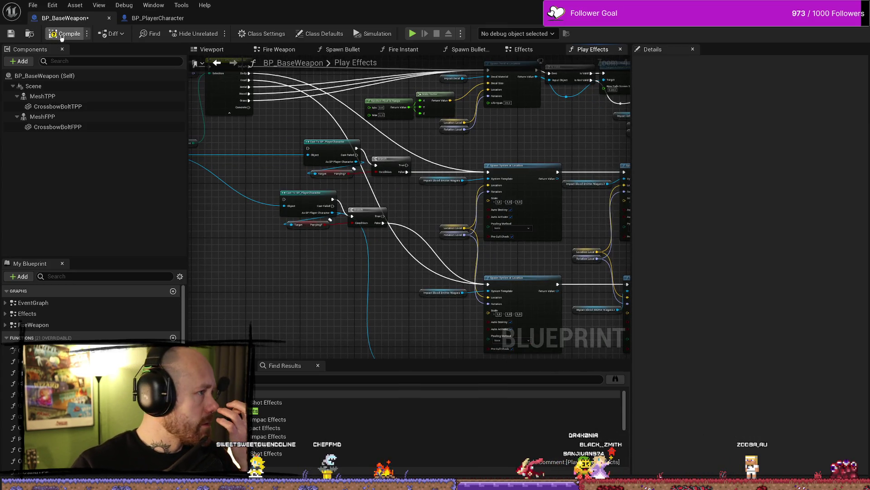
{"action": "left_click", "coordinate": [9, 38]}
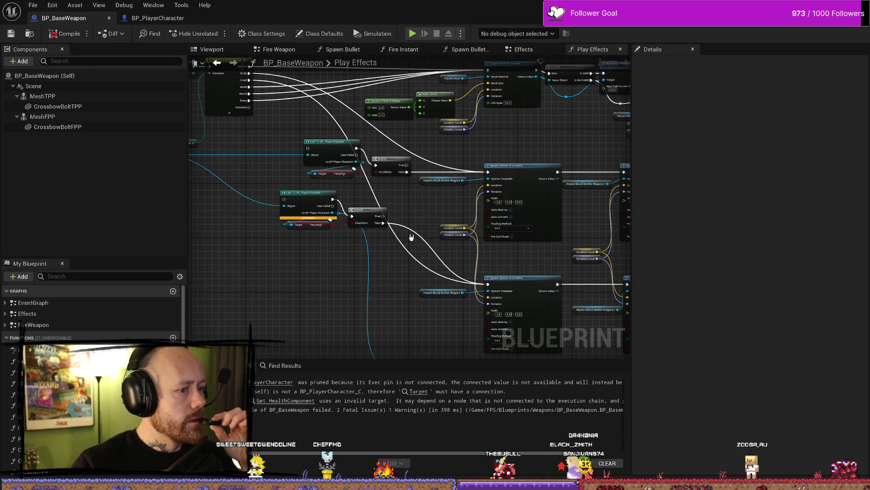
Fix the compile errors by wiring Branch True into the right Spawn System node, then recompile.
{"action": "left_click_drag", "start_coordinate": [292, 279], "coordinate": [340, 277]}
{"action": "left_click", "coordinate": [356, 194]}
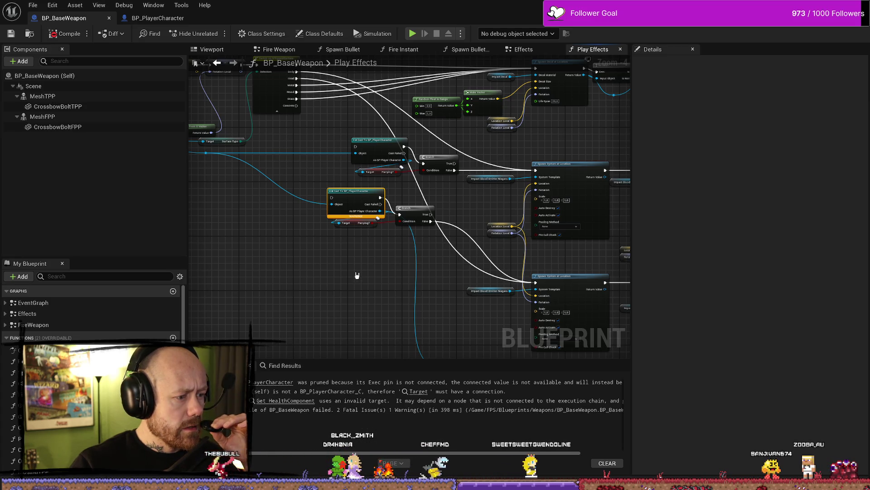
{"action": "scroll", "coordinate": [411, 280], "scroll_direction": "down", "scroll_amount": 2}
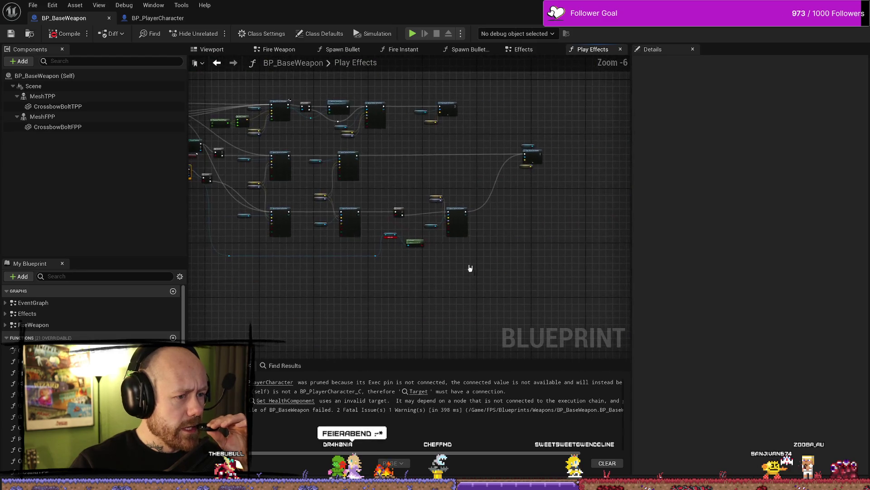
{"action": "scroll", "coordinate": [418, 288], "scroll_direction": "up", "scroll_amount": 2}
{"action": "left_click_drag", "start_coordinate": [410, 230], "coordinate": [479, 231]}
{"action": "left_click_drag", "start_coordinate": [462, 314], "coordinate": [270, 318]}
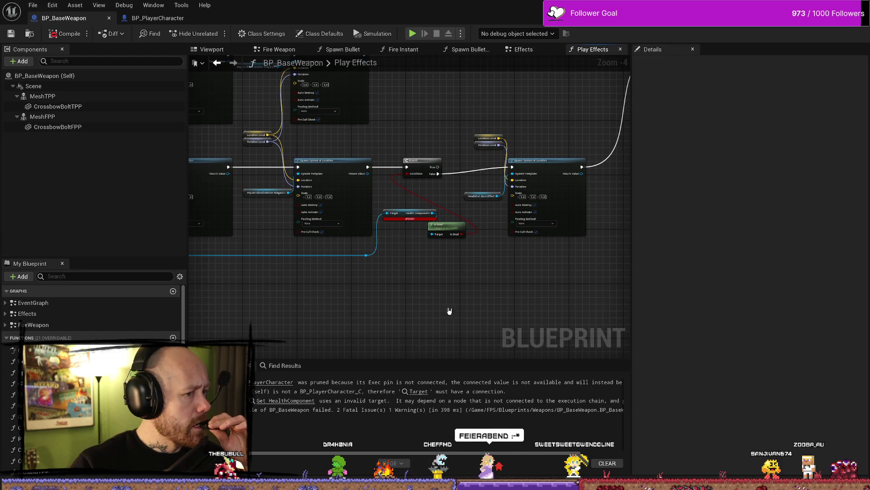
{"action": "left_click_drag", "start_coordinate": [438, 166], "coordinate": [513, 168]}
{"action": "left_click_drag", "start_coordinate": [444, 203], "coordinate": [515, 206]}
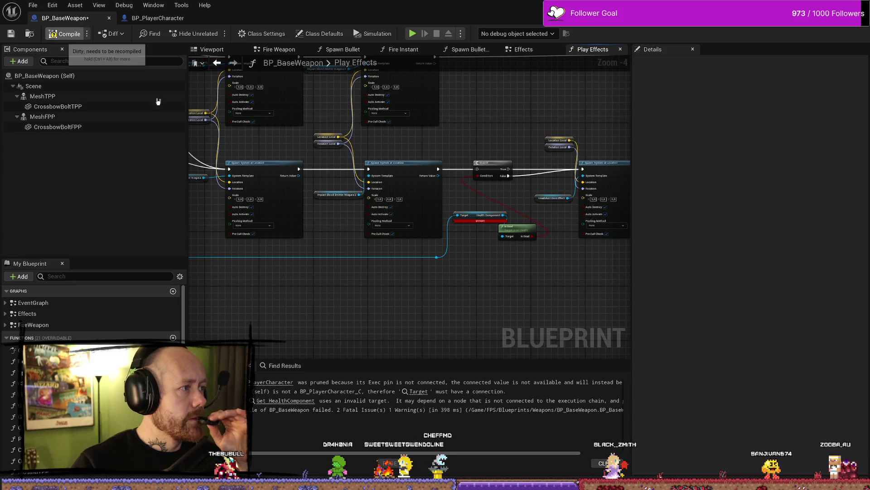
{"action": "left_click", "coordinate": [68, 33]}
Save BP_BaseWeapon, then close its editor and the Find in Blueprints results.
{"action": "mouse_move", "coordinate": [352, 298]}
{"action": "left_mouse_down"}
{"action": "mouse_move", "coordinate": [357, 284]}
{"action": "mouse_move", "coordinate": [317, 278]}
{"action": "mouse_move", "coordinate": [352, 290]}
{"action": "left_mouse_up"}
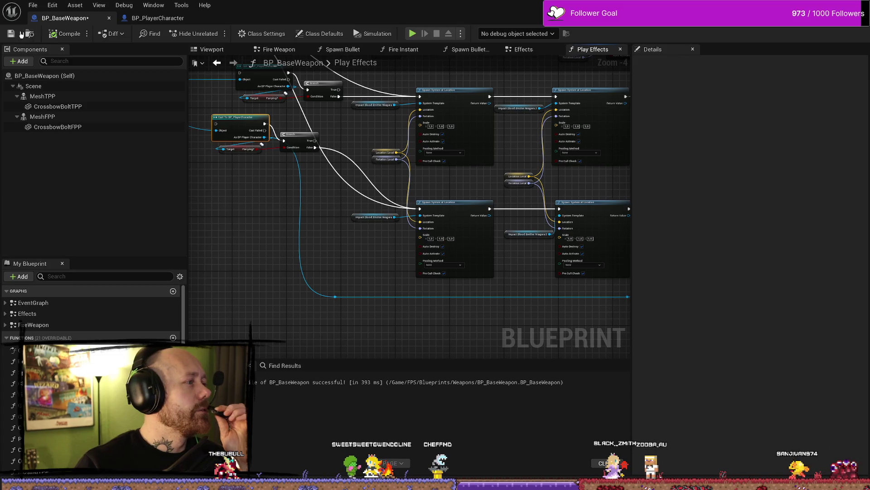
{"action": "key", "text": "ctrl+s"}
{"action": "left_click", "coordinate": [32, 5]}
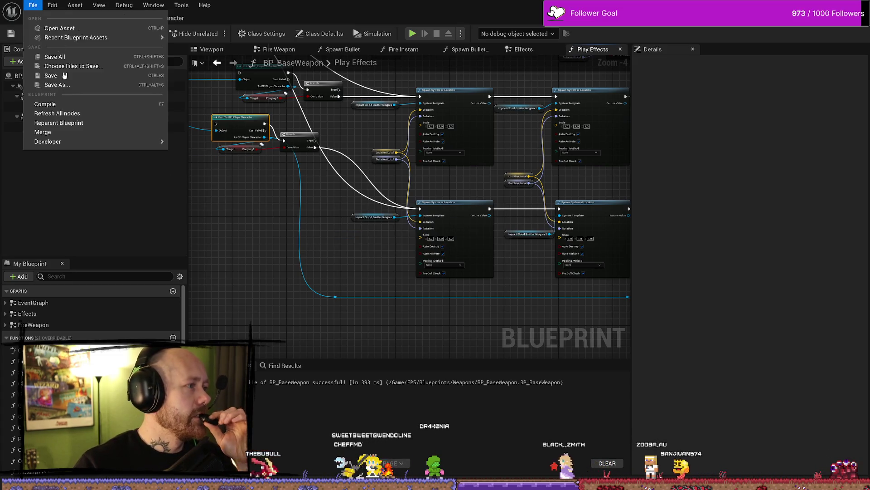
{"action": "left_click", "coordinate": [50, 57]}
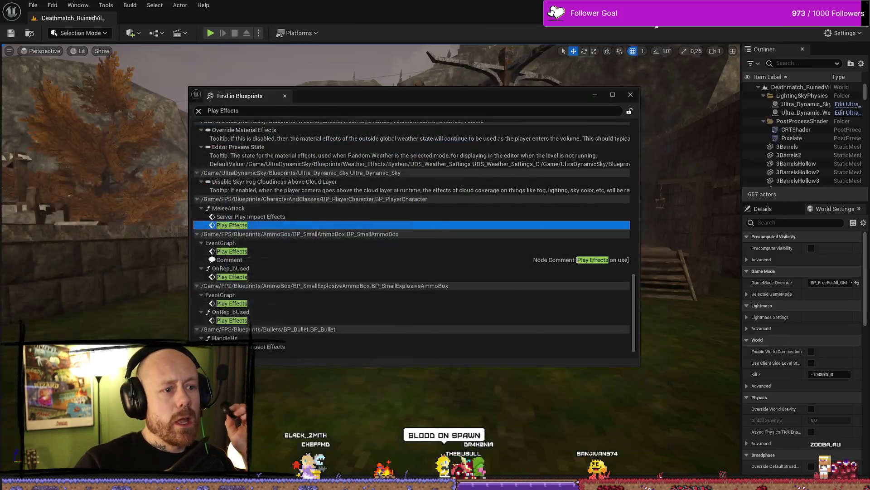
{"action": "left_click", "coordinate": [861, 5]}
{"action": "left_click", "coordinate": [637, 95]}
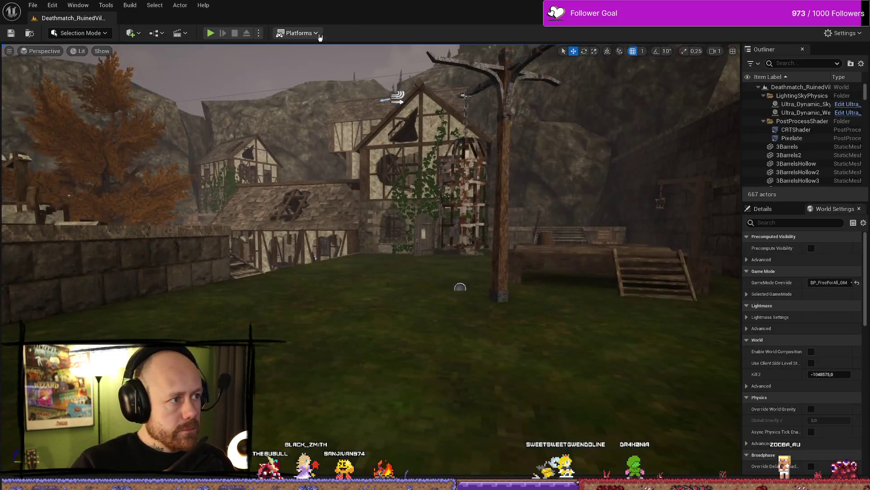
Start packaging the project for Windows into the ForTesting\Windows folder.
{"action": "left_click", "coordinate": [299, 32]}
{"action": "mouse_move", "coordinate": [317, 169]}
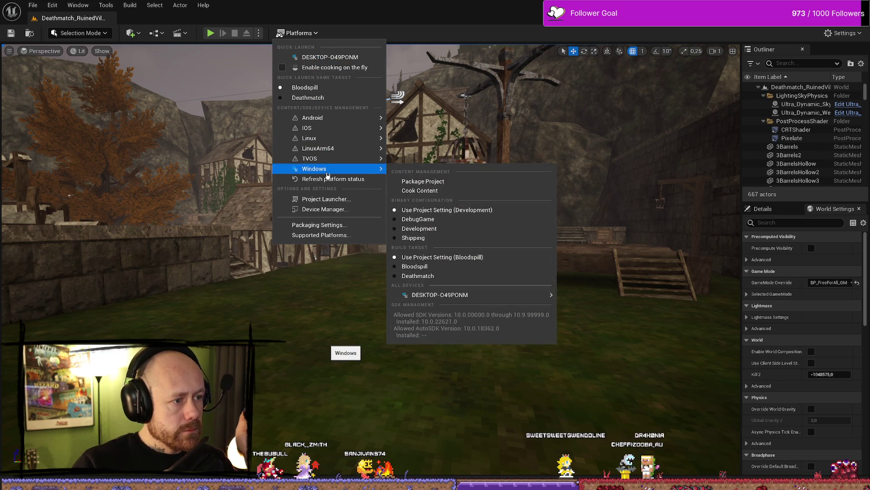
{"action": "left_click", "coordinate": [423, 181]}
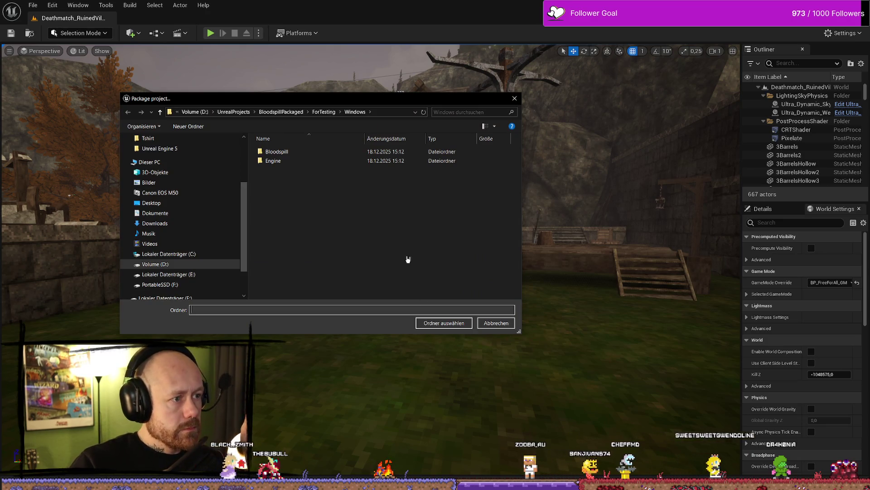
{"action": "left_click", "coordinate": [453, 323]}
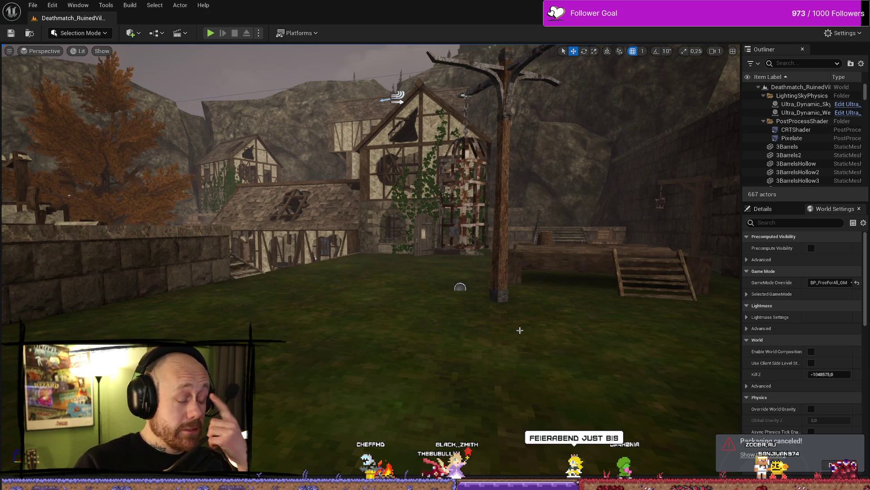
Open BP_PlayerCharacter from the content browser by searching 'racter'.
{"action": "mouse_move", "coordinate": [508, 282]}
{"action": "left_mouse_down"}
{"action": "mouse_move", "coordinate": [508, 318]}
{"action": "mouse_move", "coordinate": [499, 272]}
{"action": "left_mouse_up"}
{"action": "key", "text": "ctrl+space"}
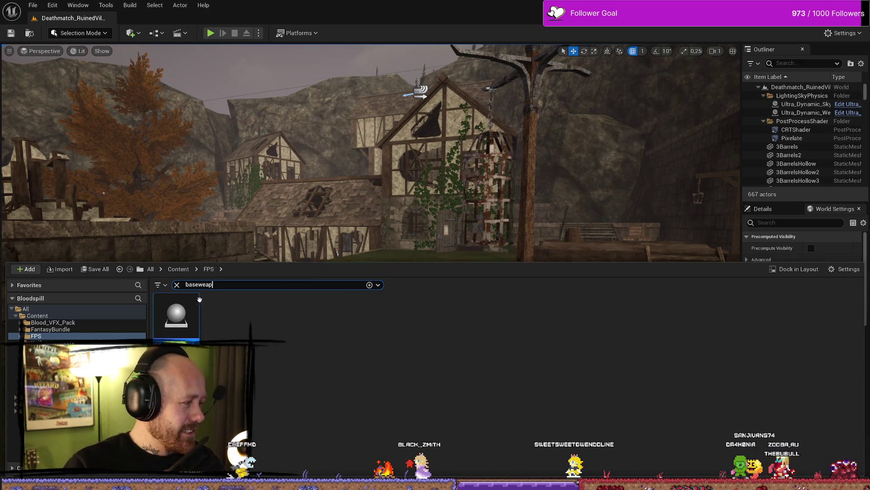
{"action": "type", "text": "character"}
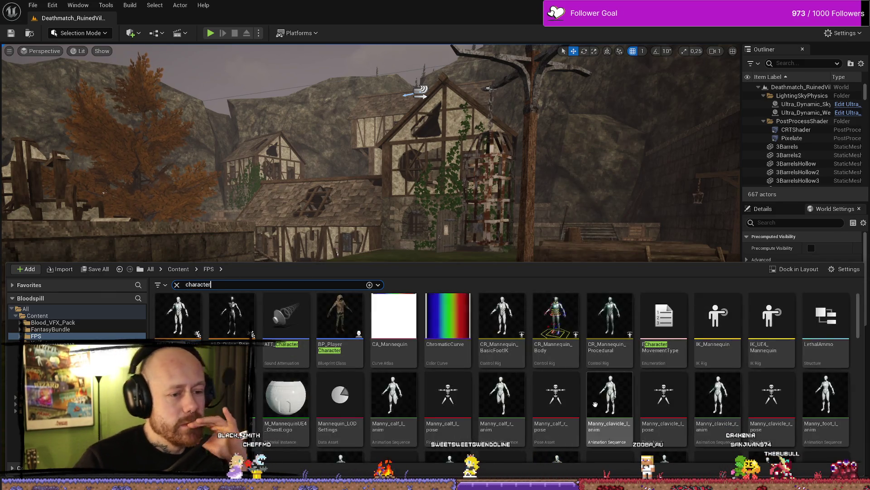
{"action": "double_click", "coordinate": [340, 317]}
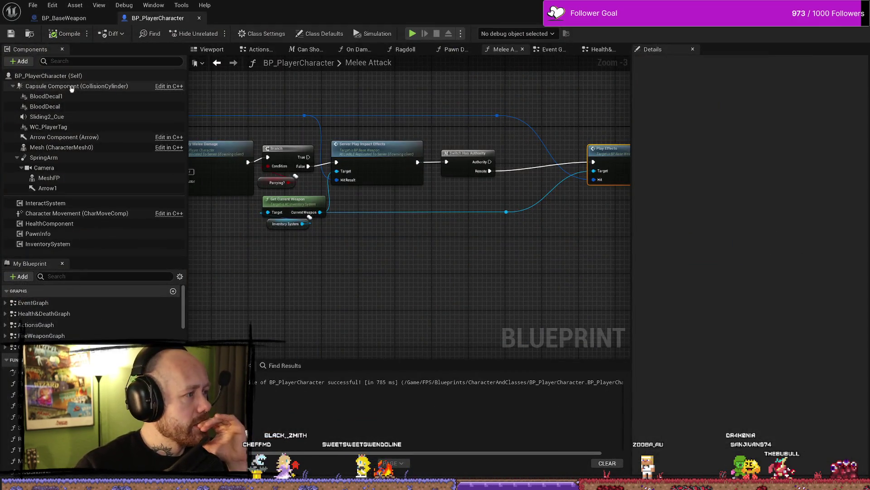
Turn off Auto Activate on the BloodDecal1 and BloodDecal Niagara components and compile.
{"action": "left_click", "coordinate": [166, 87]}
{"action": "left_click", "coordinate": [165, 97]}
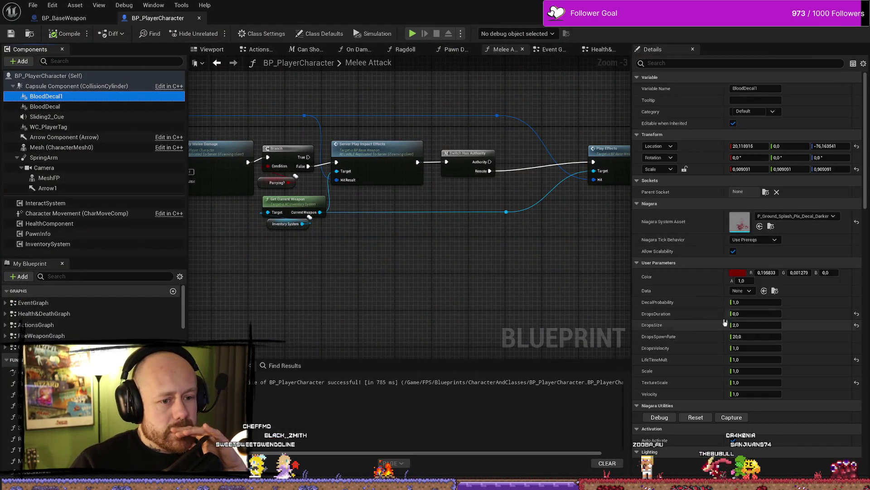
{"action": "left_click", "coordinate": [733, 440]}
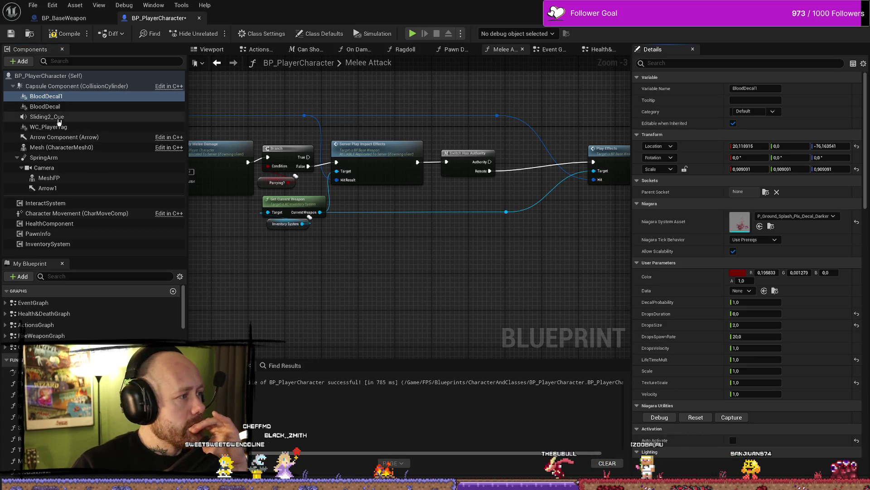
{"action": "left_click", "coordinate": [45, 106]}
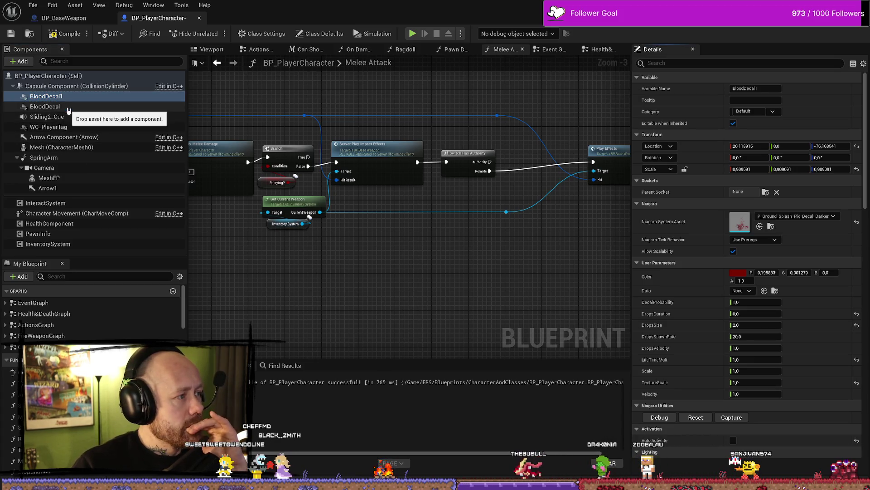
{"action": "left_click", "coordinate": [733, 439]}
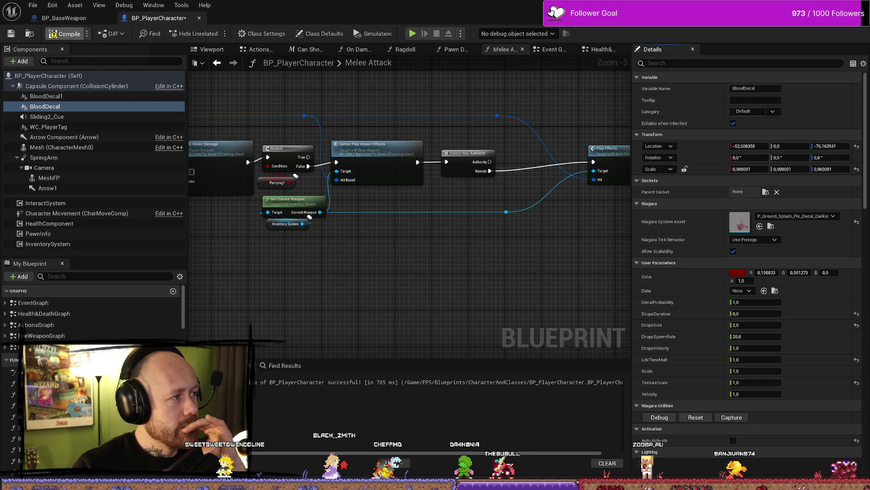
{"action": "left_click", "coordinate": [63, 33]}
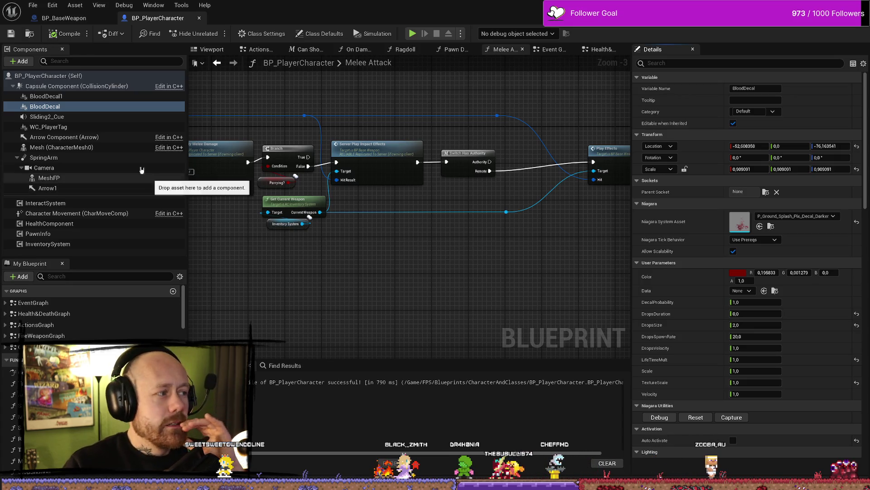
Save BP_PlayerCharacter and save all modified assets.
{"action": "left_click", "coordinate": [68, 96]}
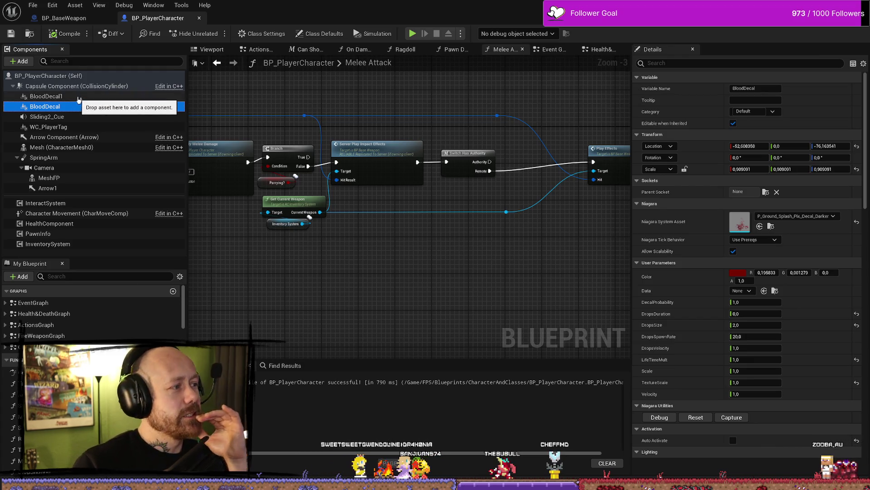
{"action": "left_click", "coordinate": [63, 34]}
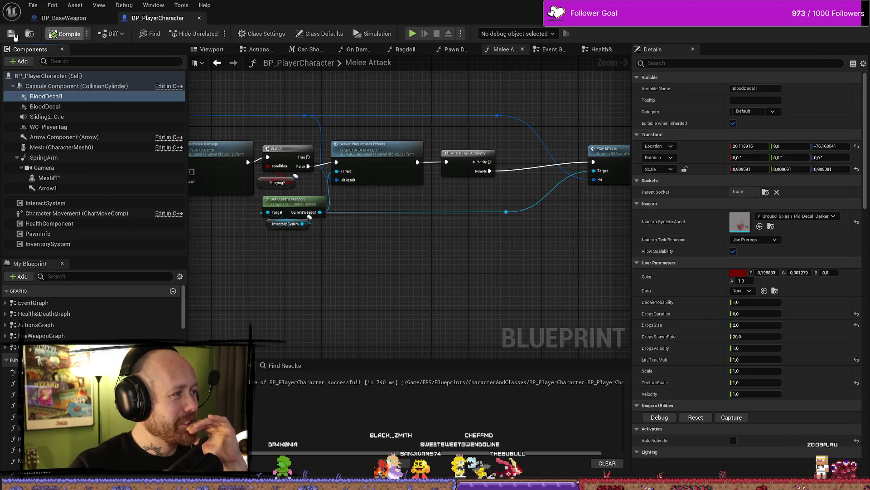
{"action": "left_click", "coordinate": [32, 5]}
{"action": "left_click", "coordinate": [59, 59]}
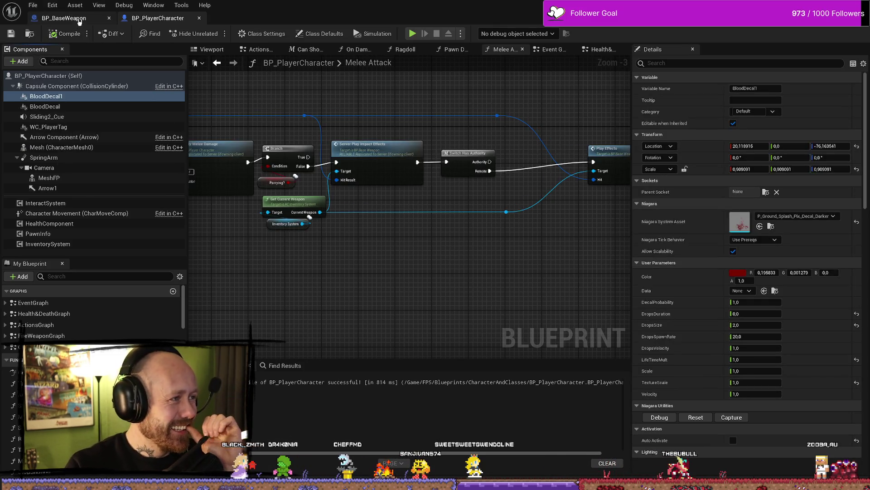
Recompile and save BP_BaseWeapon, then return to BP_PlayerCharacter's Melee Attack graph.
{"action": "left_click", "coordinate": [78, 20]}
{"action": "left_click_drag", "start_coordinate": [294, 279], "coordinate": [352, 283]}
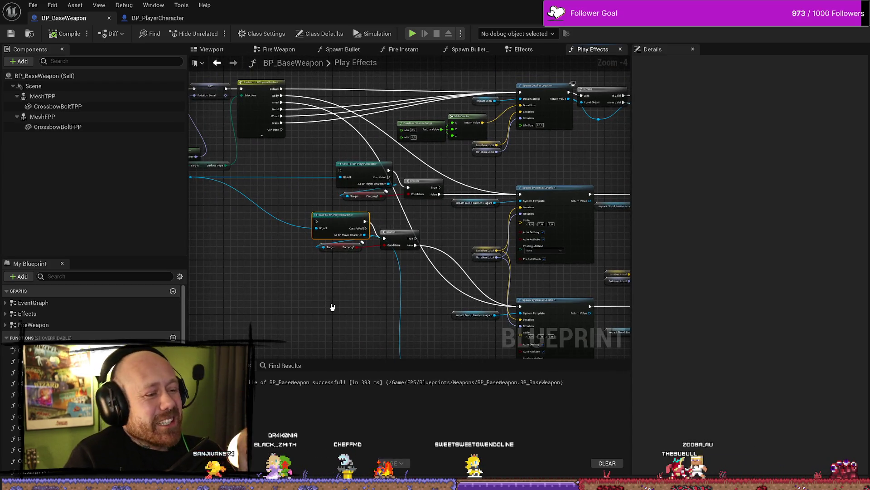
{"action": "left_click_drag", "start_coordinate": [401, 287], "coordinate": [392, 289]}
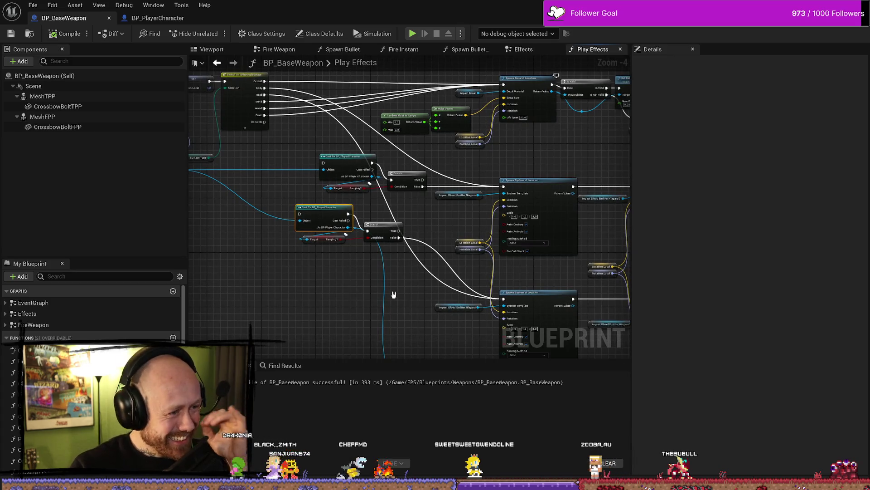
{"action": "left_click", "coordinate": [66, 34]}
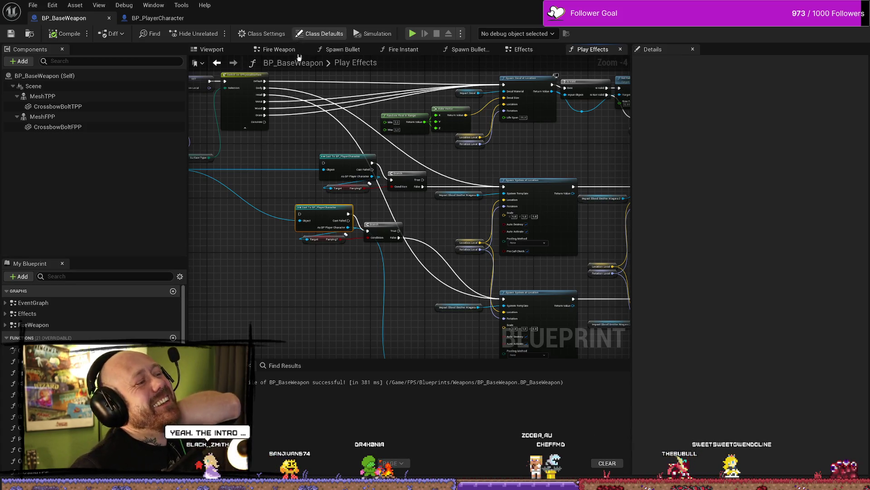
{"action": "mouse_move", "coordinate": [315, 301]}
{"action": "left_mouse_down"}
{"action": "mouse_move", "coordinate": [295, 301]}
{"action": "mouse_move", "coordinate": [340, 288]}
{"action": "left_mouse_up"}
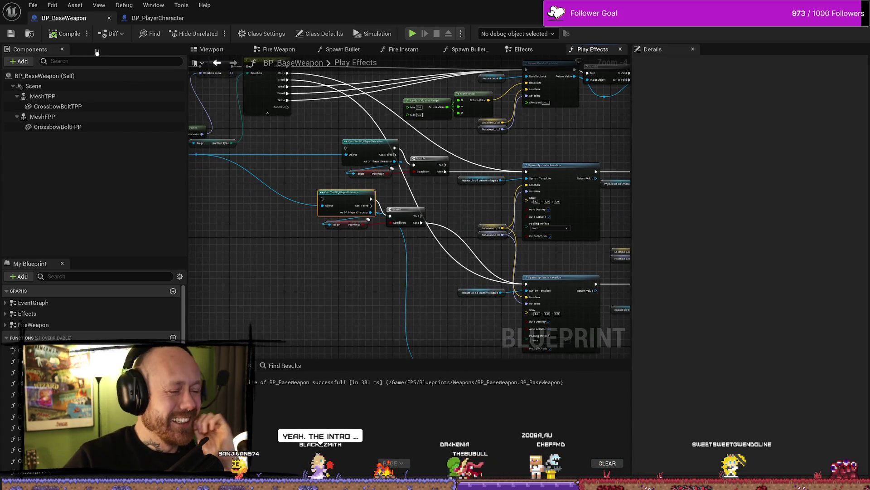
{"action": "key", "text": "ctrl+s"}
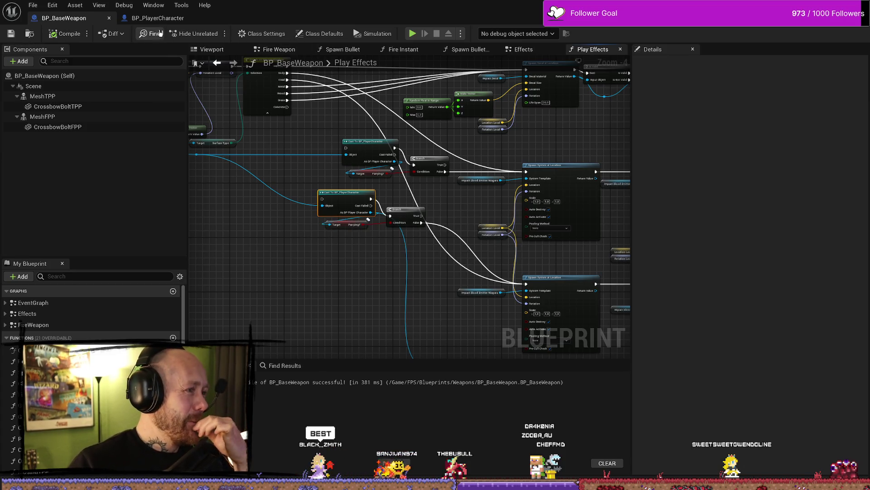
{"action": "left_click", "coordinate": [158, 17]}
{"action": "scroll", "coordinate": [490, 266], "scroll_direction": "down", "scroll_amount": 1}
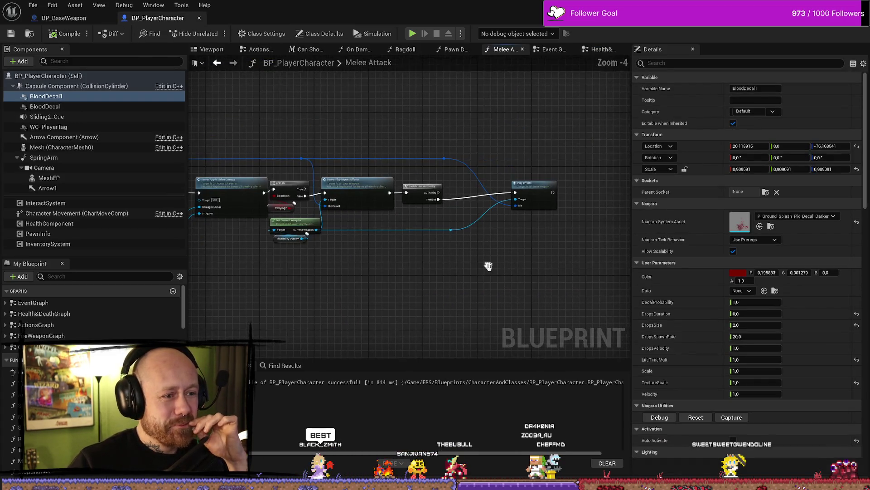
Jump from the Server Play Impact Effects call to its Server_PlayImpactEffects event in BP_BaseWeapon.
{"action": "scroll", "coordinate": [484, 294], "scroll_direction": "up", "scroll_amount": 1}
{"action": "left_click_drag", "start_coordinate": [300, 143], "coordinate": [378, 146]}
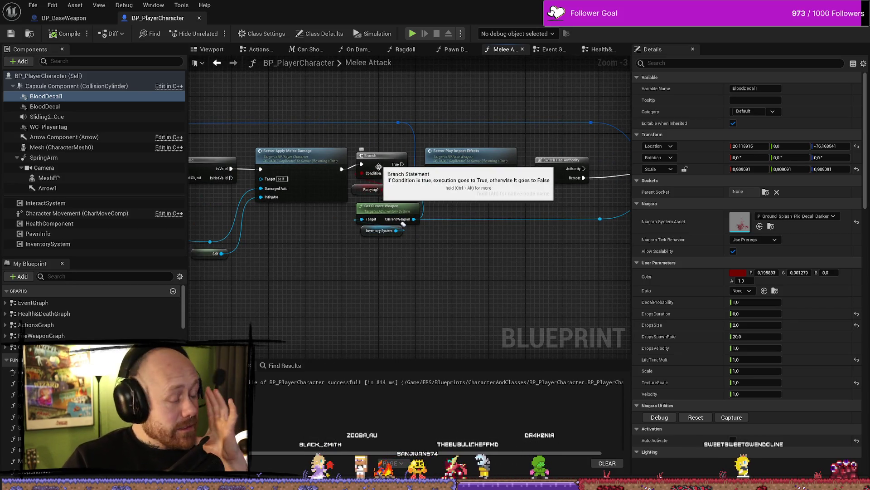
{"action": "mouse_move", "coordinate": [321, 211]}
{"action": "left_mouse_down"}
{"action": "mouse_move", "coordinate": [332, 246]}
{"action": "mouse_move", "coordinate": [440, 252]}
{"action": "mouse_move", "coordinate": [545, 301]}
{"action": "mouse_move", "coordinate": [456, 264]}
{"action": "mouse_move", "coordinate": [270, 259]}
{"action": "left_mouse_up"}
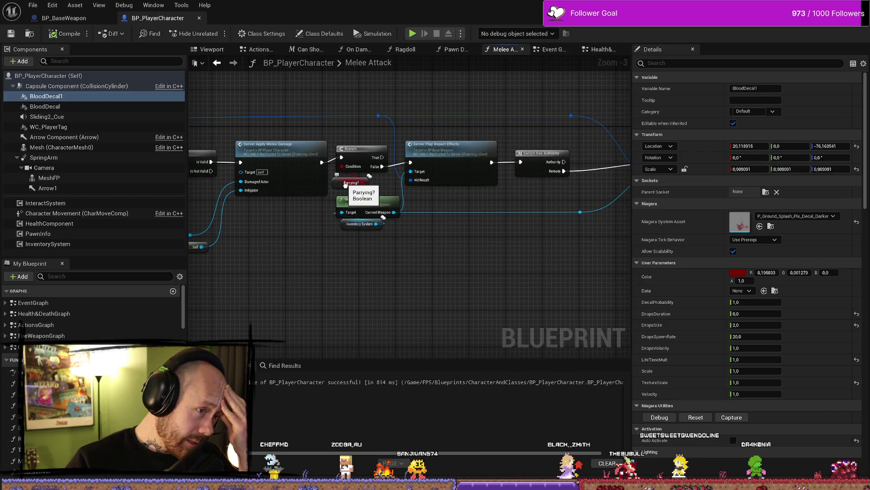
{"action": "left_click_drag", "start_coordinate": [406, 190], "coordinate": [288, 184]}
{"action": "left_click", "coordinate": [342, 145]}
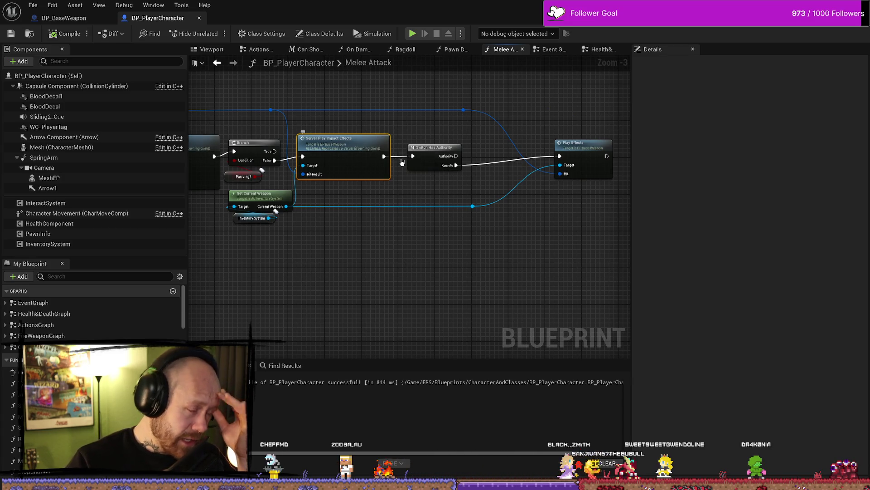
{"action": "left_click_drag", "start_coordinate": [572, 131], "coordinate": [540, 131]}
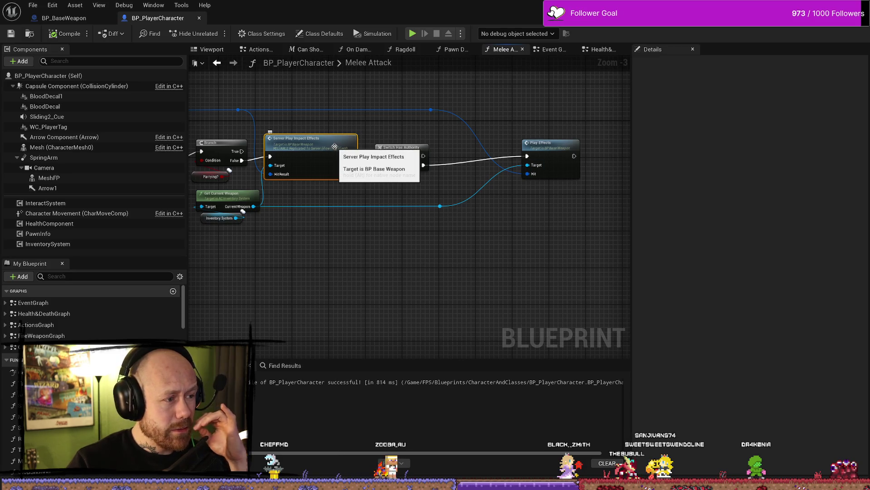
{"action": "double_click", "coordinate": [335, 147]}
{"action": "left_click_drag", "start_coordinate": [560, 190], "coordinate": [394, 185]}
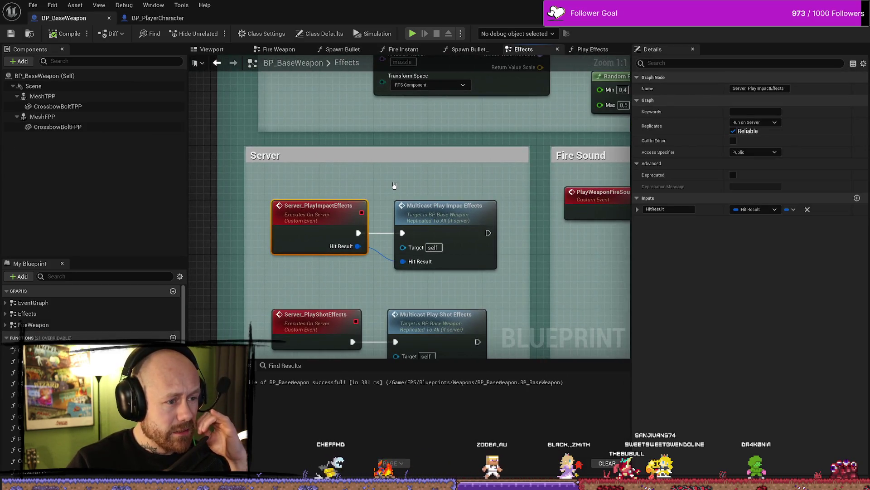
Save BP_BaseWeapon and switch back to the Deathmatch_RuinedVillage level editor.
{"action": "left_click", "coordinate": [11, 33]}
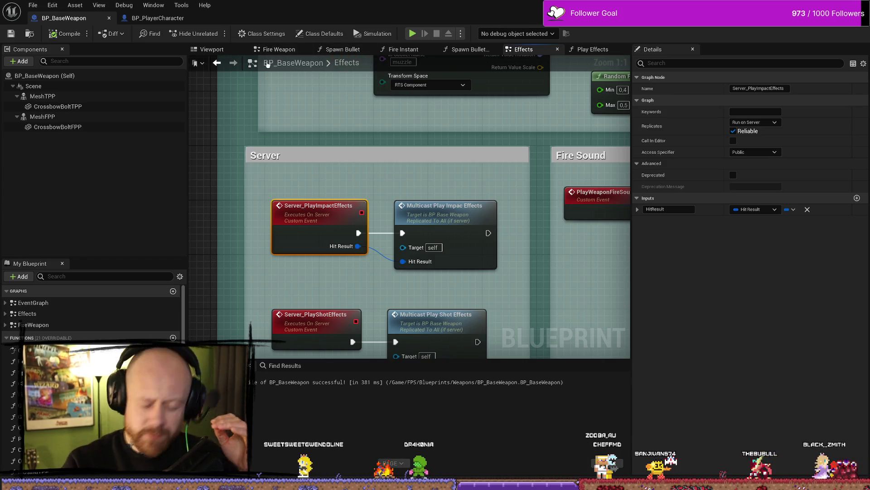
{"action": "left_click", "coordinate": [10, 34]}
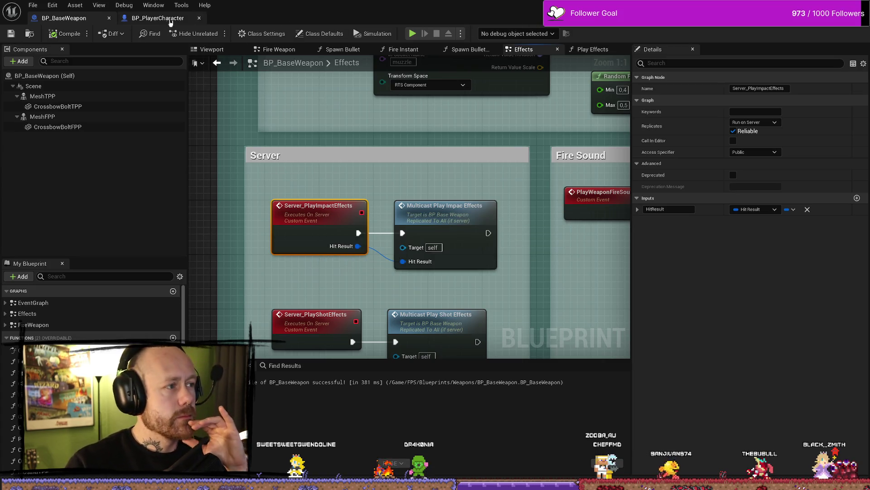
{"action": "key", "text": "alt+Tab"}
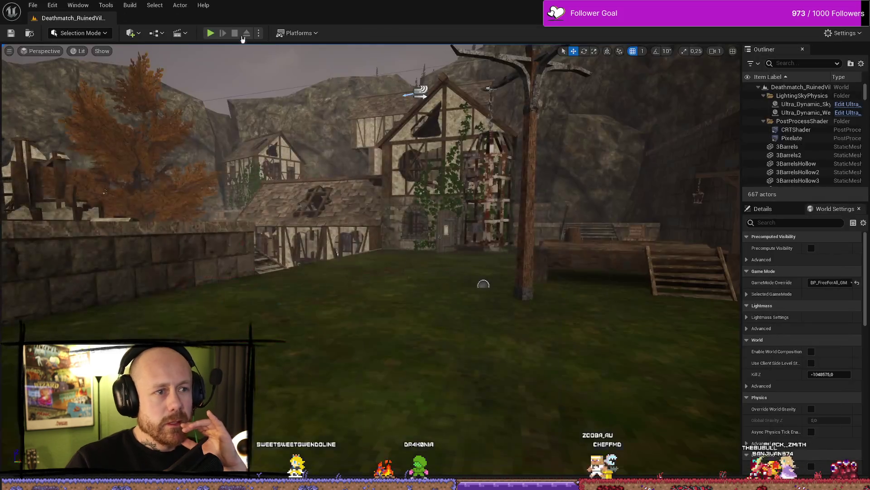
Package the project for Windows into ForTesting\Windows and show the packaging output log.
{"action": "left_click", "coordinate": [313, 36]}
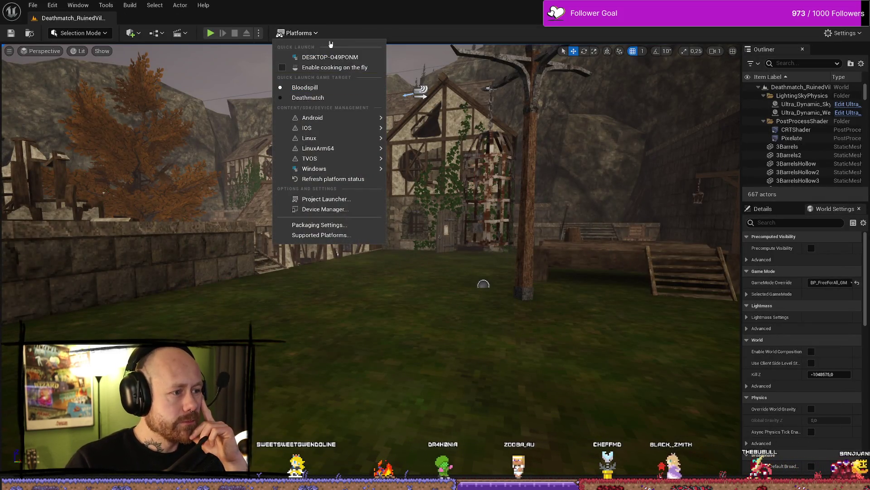
{"action": "mouse_move", "coordinate": [344, 169]}
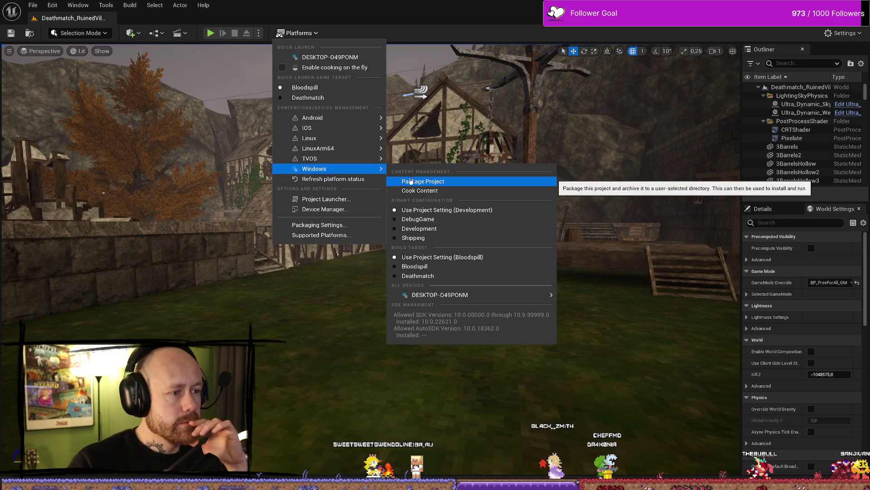
{"action": "left_click", "coordinate": [443, 183]}
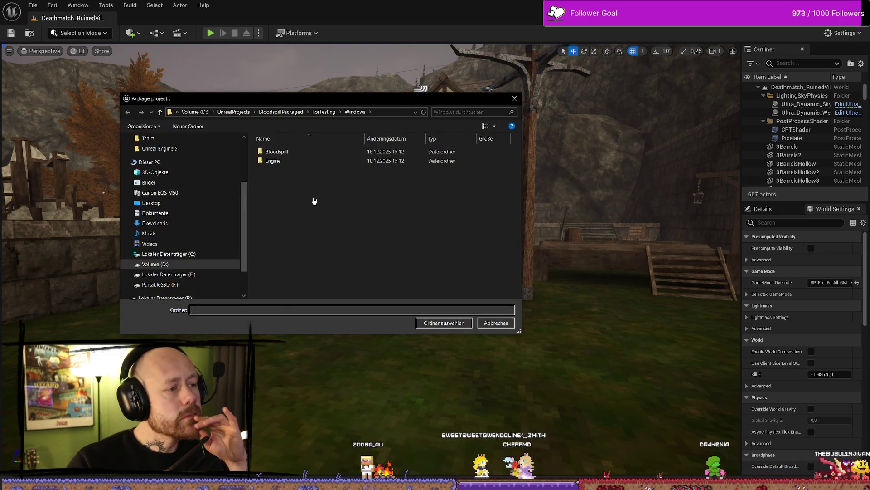
{"action": "left_click", "coordinate": [442, 323]}
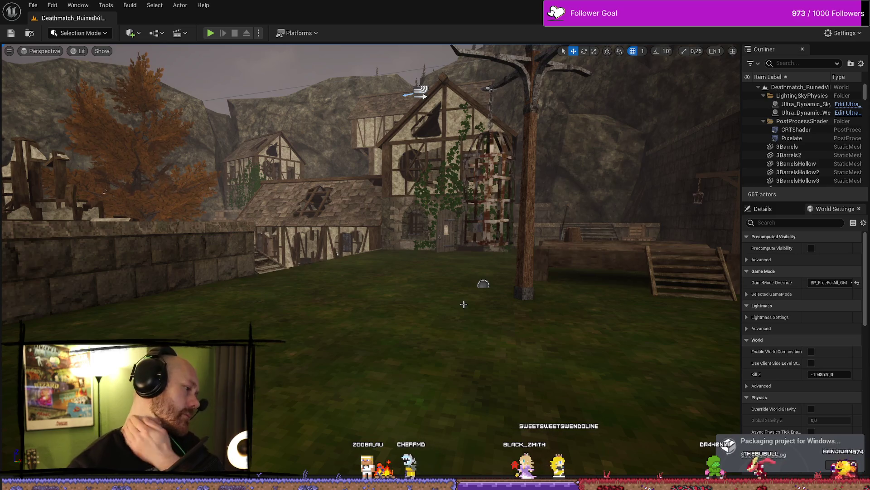
{"action": "left_click", "coordinate": [772, 454]}
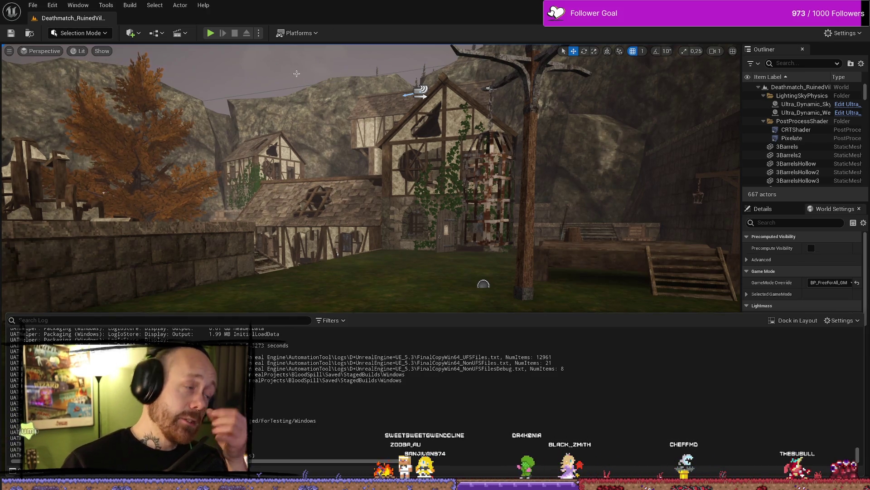
Once packaging finishes, open the play session options menu.
{"action": "left_click", "coordinate": [258, 30]}
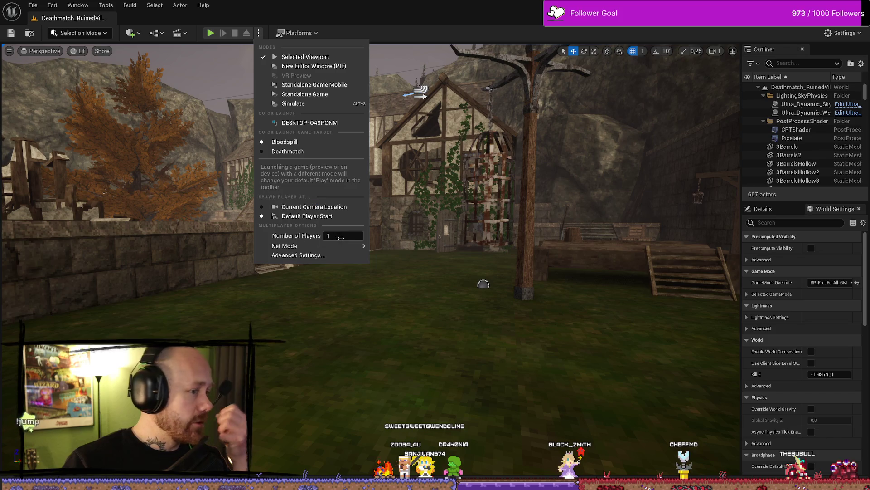
Enable Number of Players, start Play In Editor, and deploy into the match with the crossbow.
{"action": "left_click", "coordinate": [343, 234]}
{"action": "left_click", "coordinate": [217, 45]}
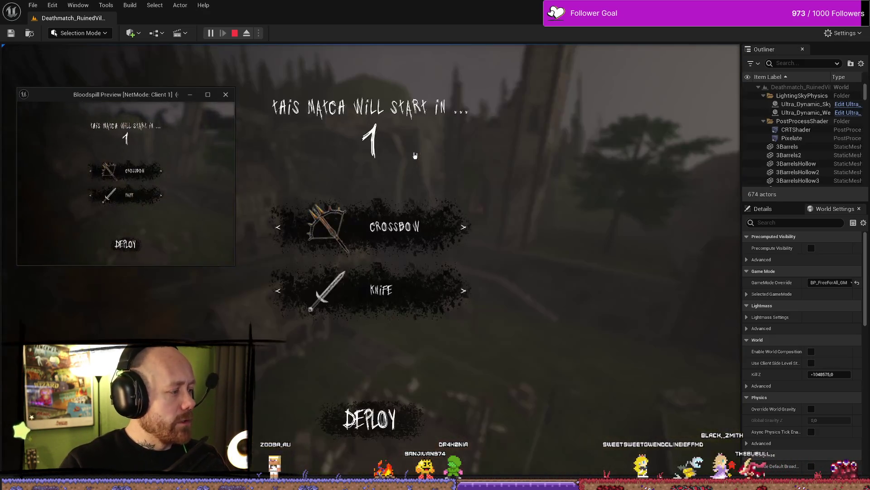
{"action": "left_click", "coordinate": [163, 227]}
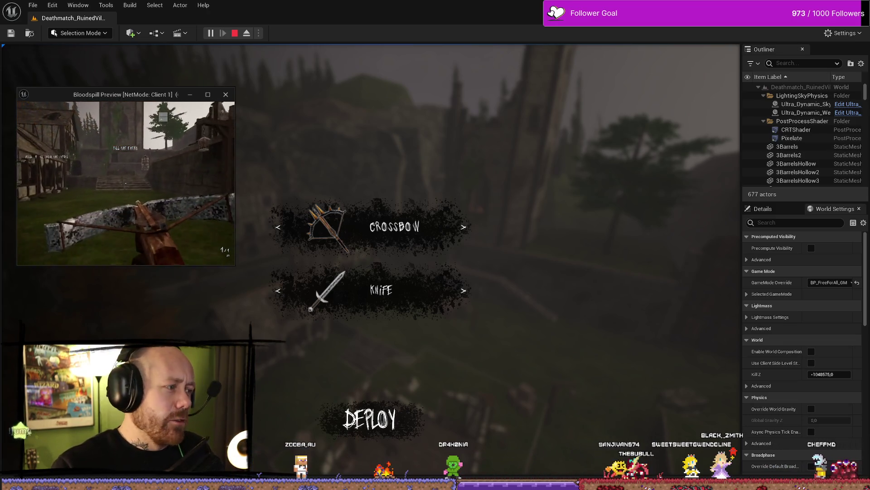
{"action": "left_click", "coordinate": [370, 422]}
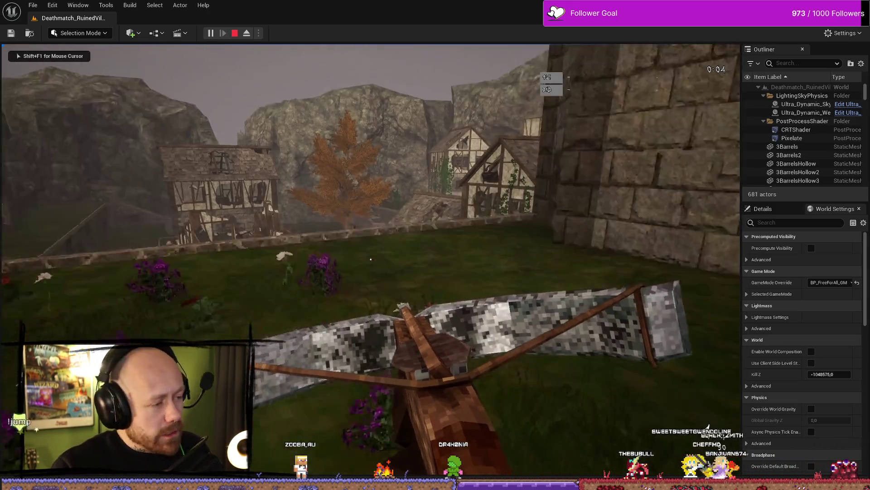
Walk forward through the village toward the hooded enemy, then stop the test session.
{"action": "key", "text": "w"}
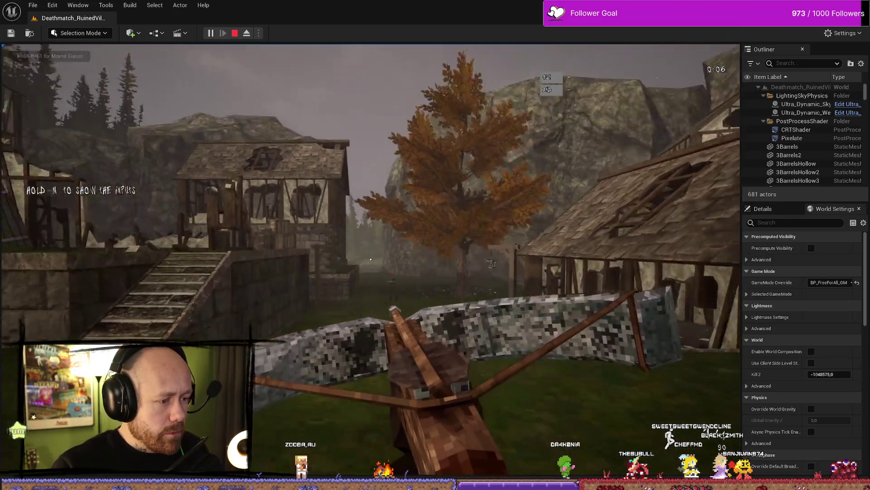
{"action": "key", "text": "w"}
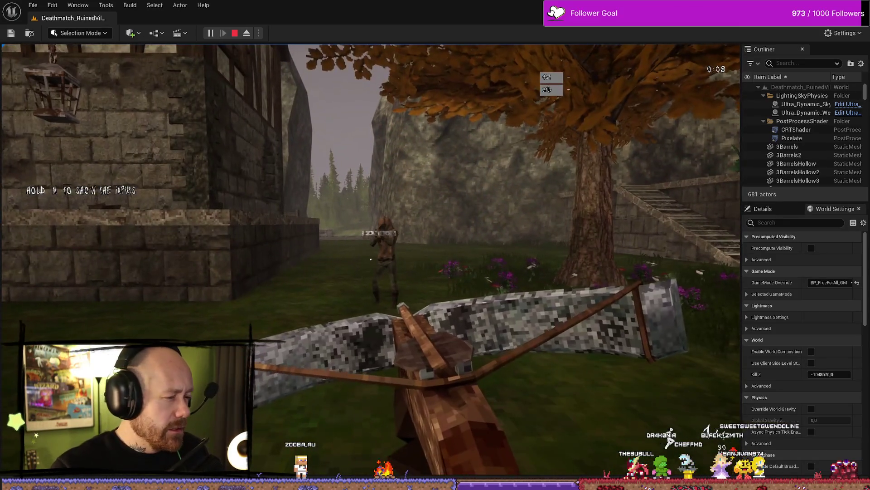
{"action": "key", "text": "w"}
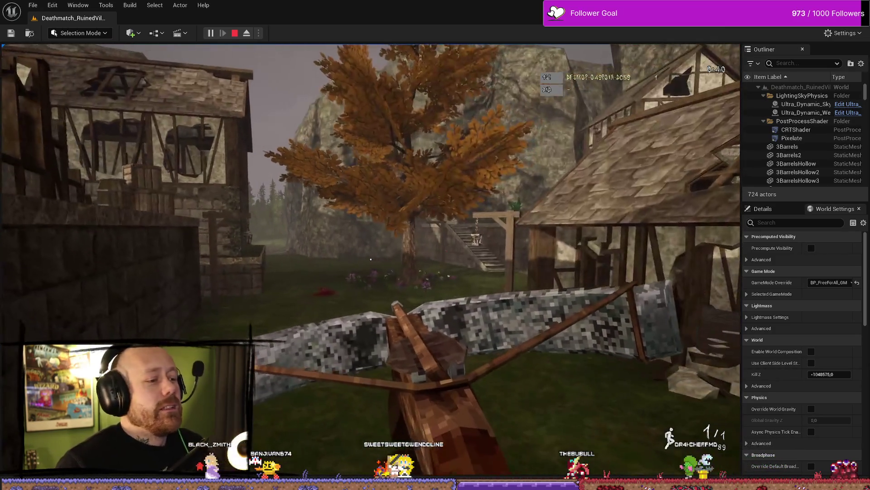
{"action": "key", "text": "Escape"}
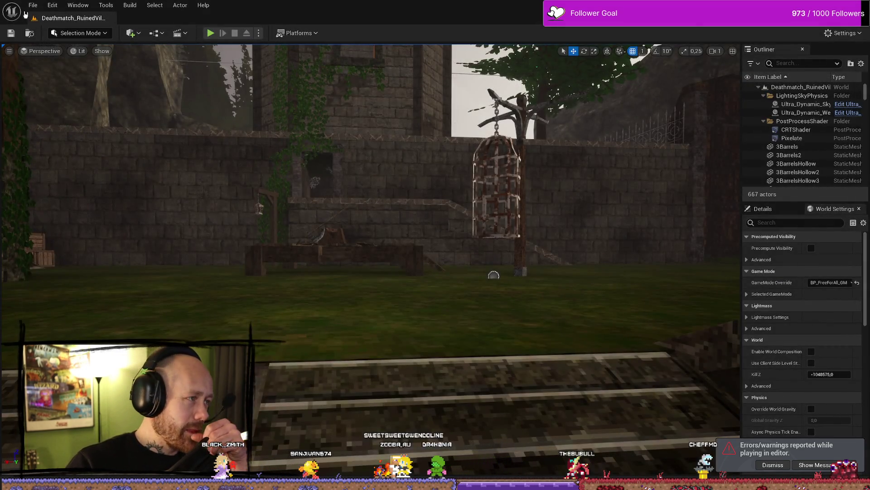
Look through the File menu's project commands, then minimize the Unreal Editor to the desktop.
{"action": "left_click", "coordinate": [31, 6]}
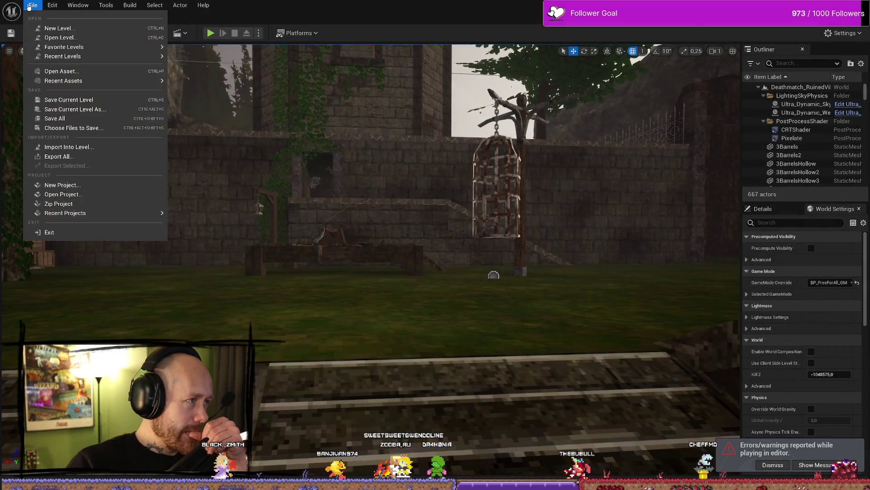
{"action": "left_click", "coordinate": [32, 5]}
{"action": "left_click", "coordinate": [31, 6]}
{"action": "left_click", "coordinate": [32, 5]}
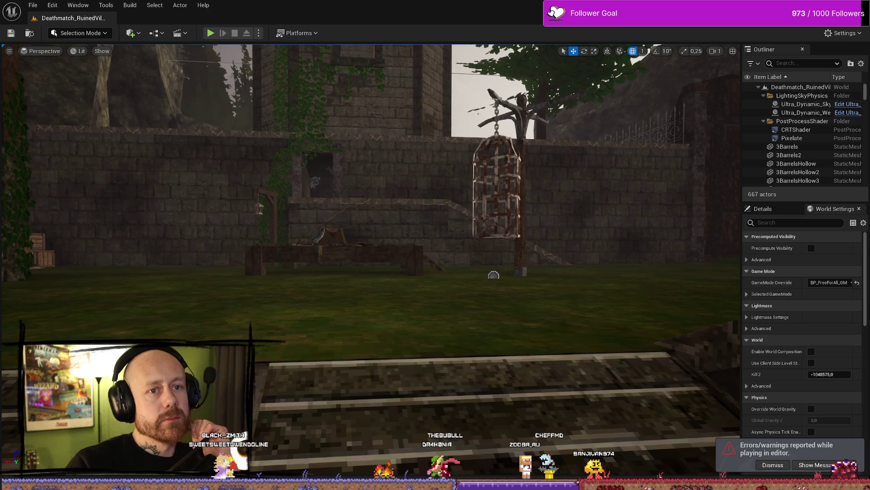
{"action": "left_click", "coordinate": [34, 5]}
{"action": "left_click", "coordinate": [563, 109]}
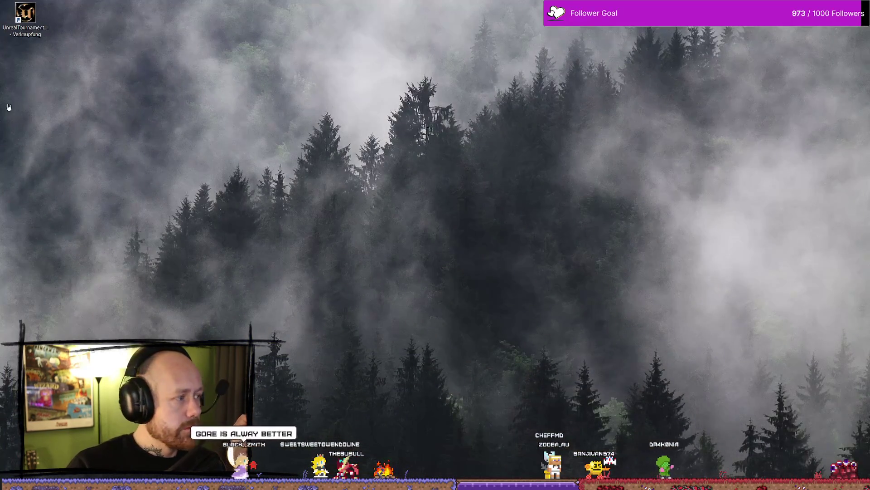
In the ForTesting folder, delete the old Windows.rar archive.
{"action": "key", "text": "alt+Up"}
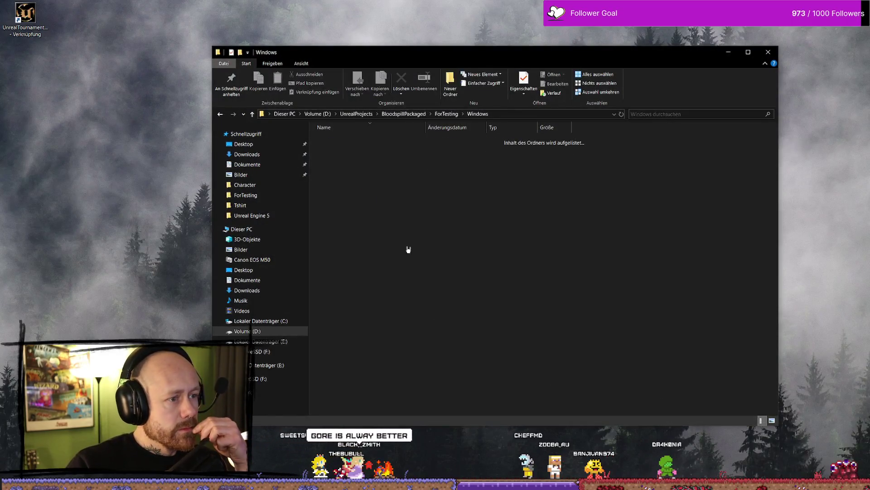
{"action": "left_click", "coordinate": [357, 141]}
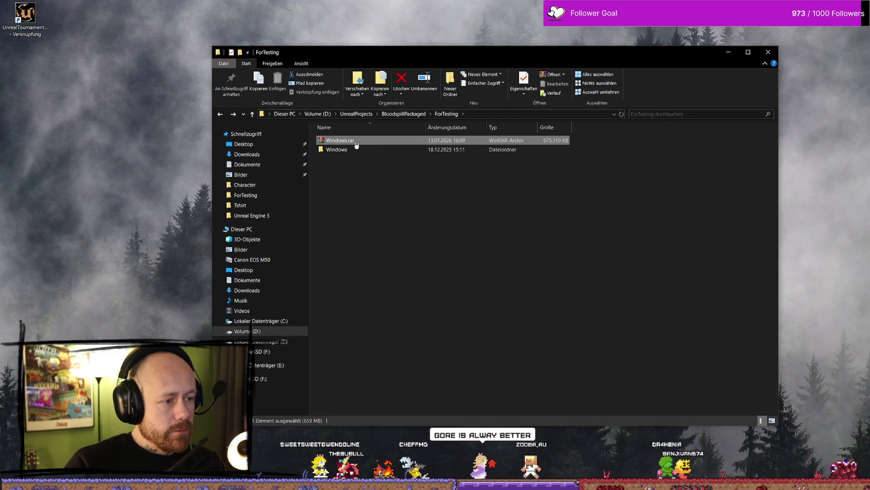
{"action": "key", "text": "Delete"}
Pack the Windows folder into Windows.rar and check its 675,314 KB size.
{"action": "right_click", "coordinate": [356, 143]}
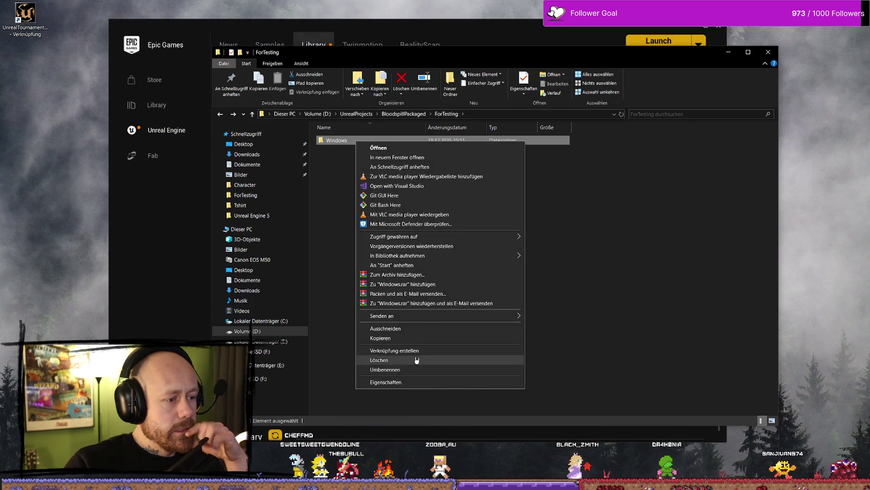
{"action": "left_click", "coordinate": [394, 274]}
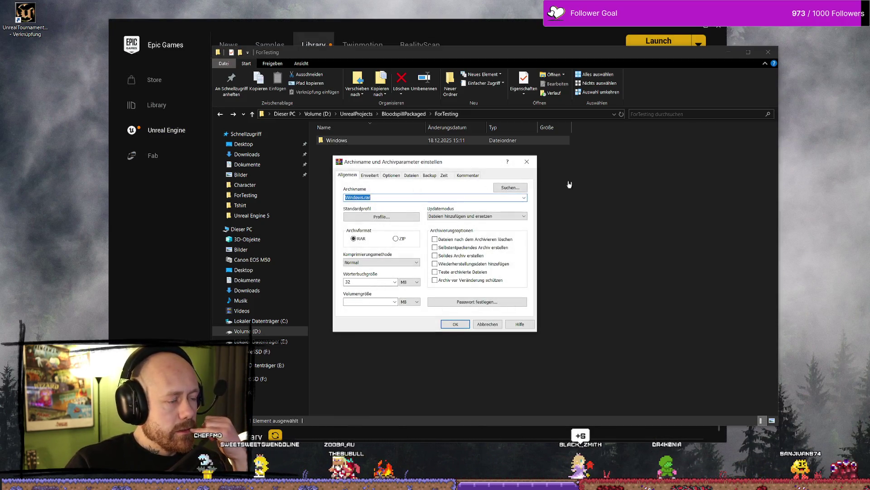
{"action": "left_click", "coordinate": [456, 324]}
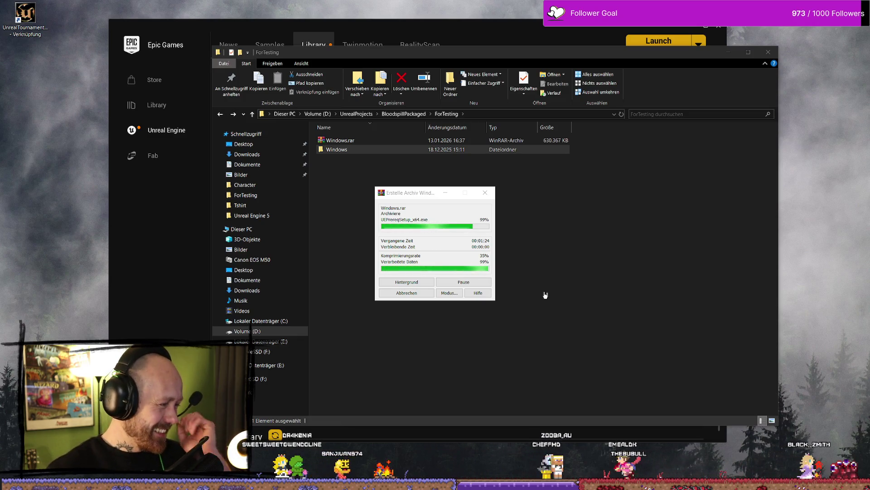
{"action": "left_click", "coordinate": [545, 295]}
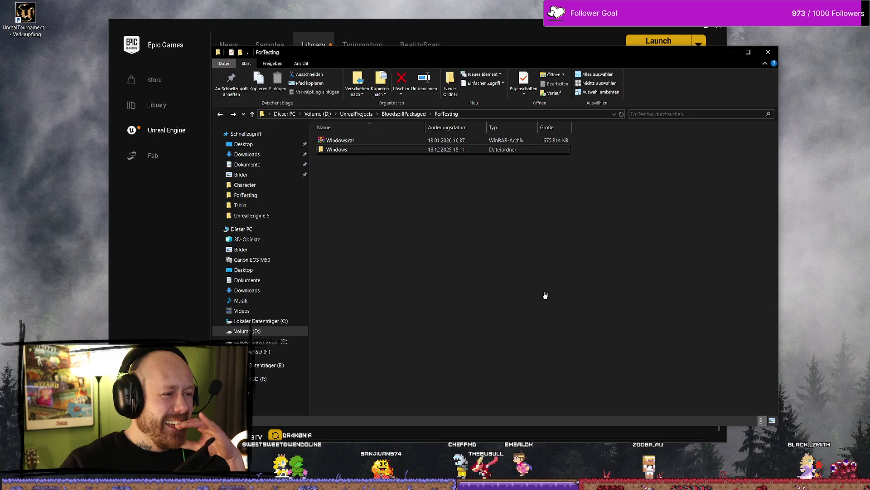
{"action": "left_click", "coordinate": [394, 141]}
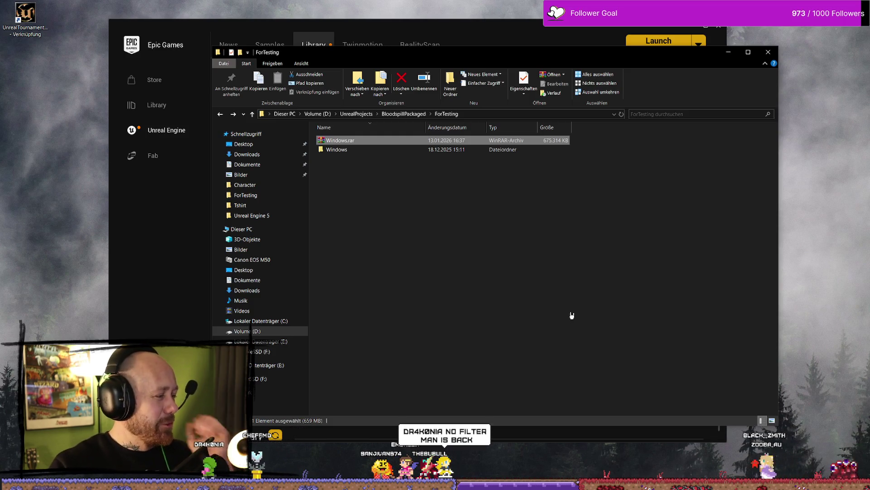
Open the Windows build folder, select Bloodspill.exe, and minimize File Explorer.
{"action": "double_click", "coordinate": [370, 149]}
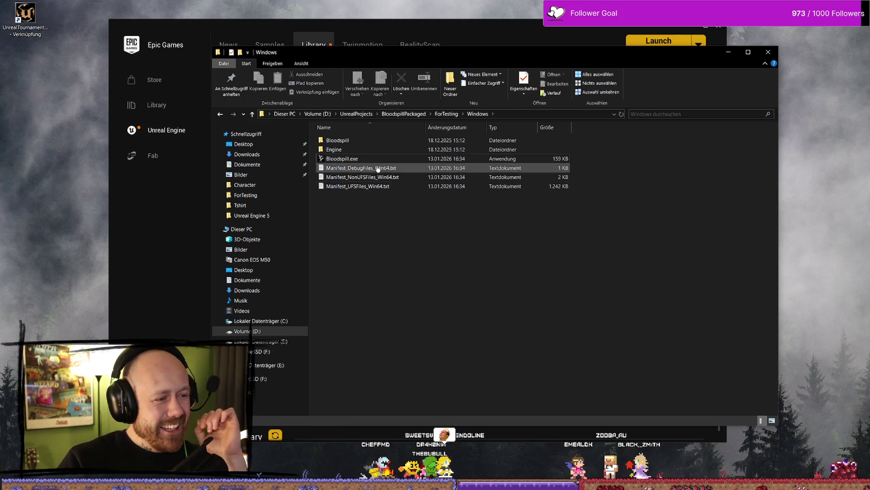
{"action": "left_click", "coordinate": [365, 159]}
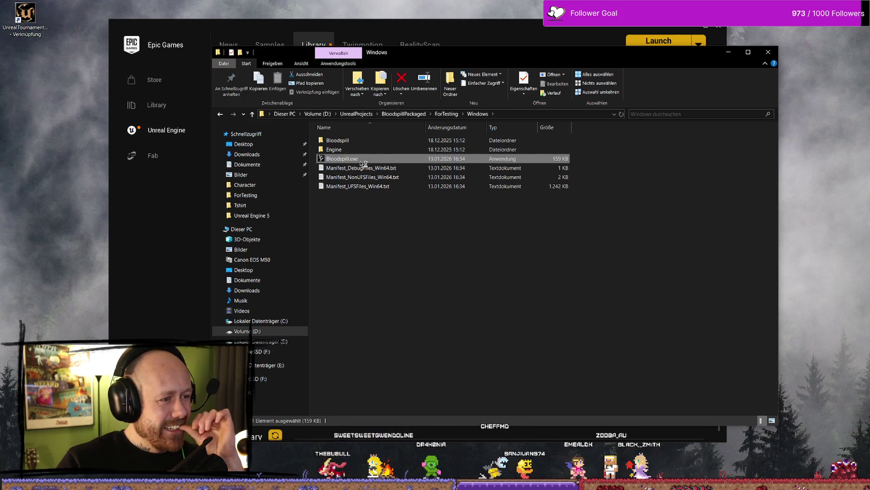
{"action": "left_click", "coordinate": [731, 54]}
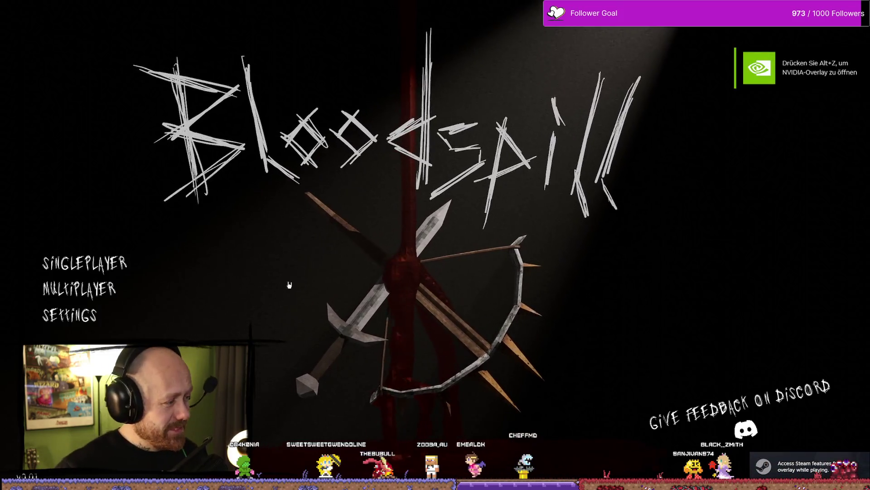
Choose Multiplayer on the Bloodspill main menu to reach Create Game, Join Game and Friends.
{"action": "left_click", "coordinate": [100, 289]}
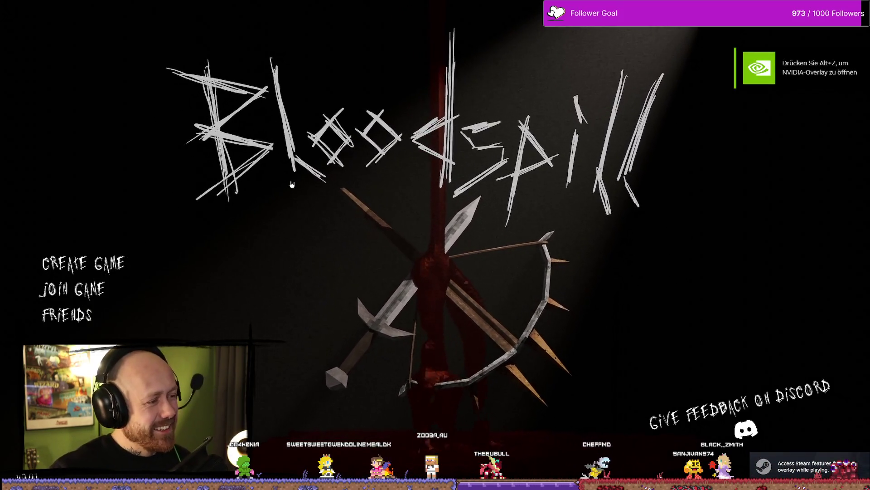